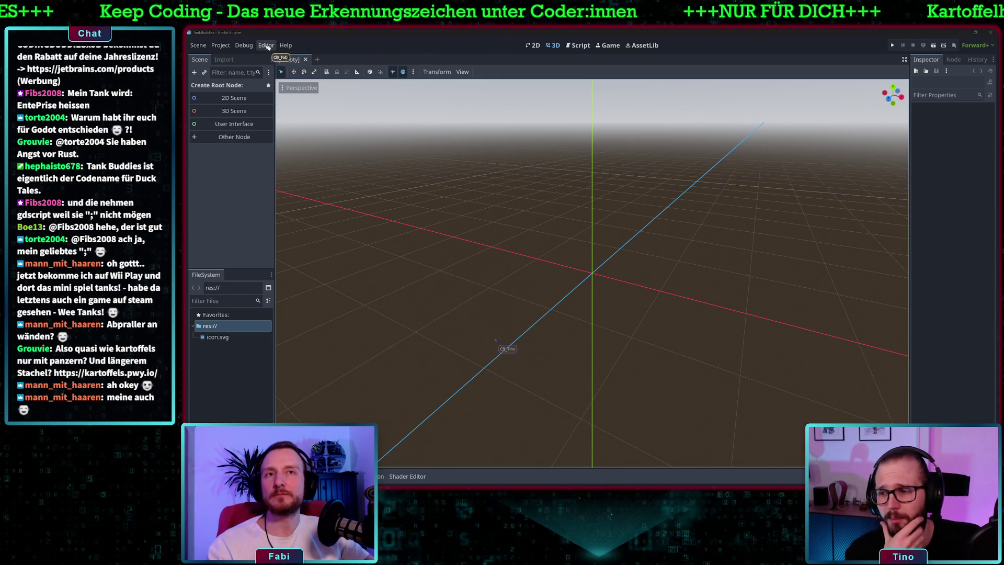
Browse the Editor menu's Layout, Debug and Help entries, then open Manage Editor Feature Profiles.
{"action": "left_click", "coordinate": [265, 45]}
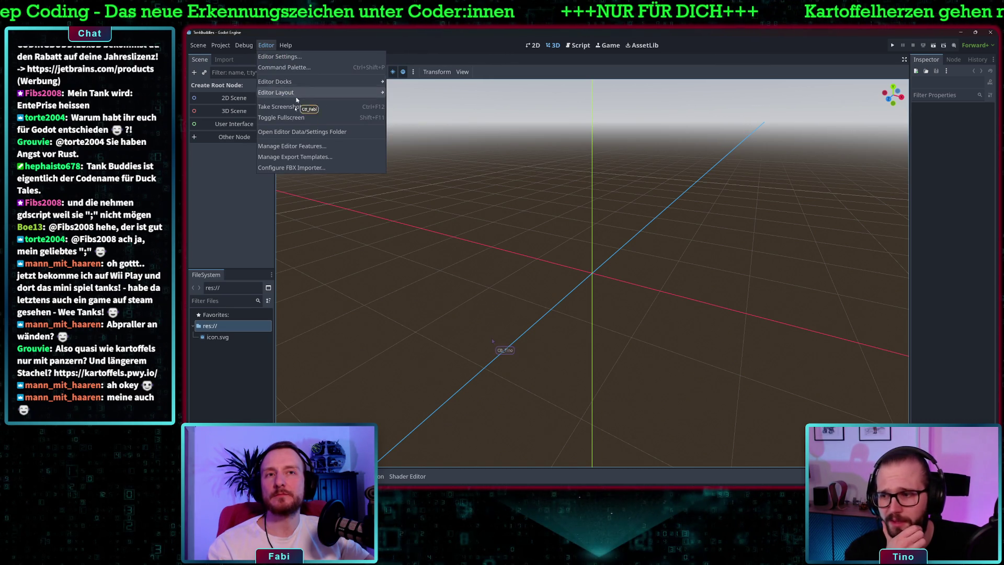
{"action": "mouse_move", "coordinate": [294, 92]}
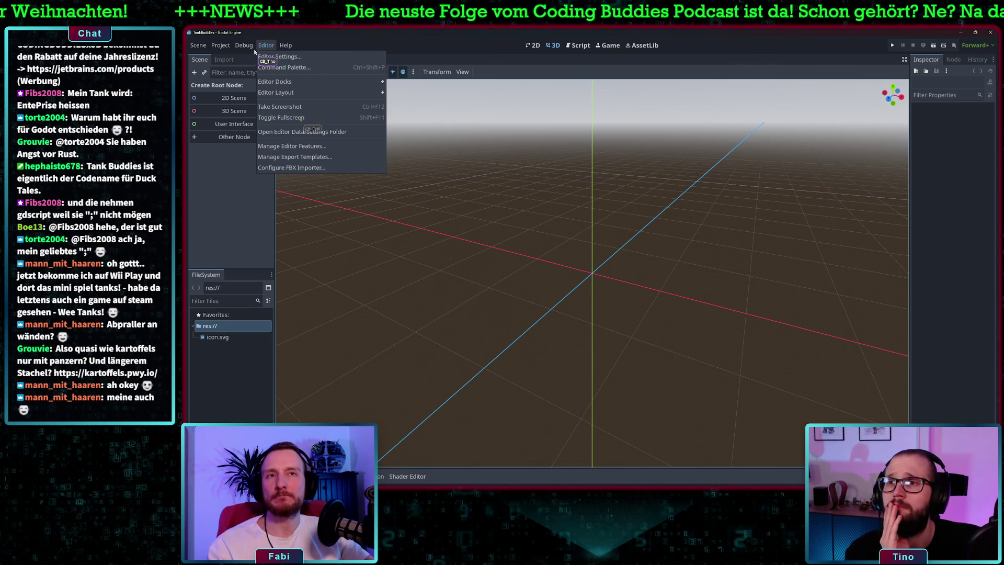
{"action": "mouse_move", "coordinate": [251, 46]}
{"action": "mouse_move", "coordinate": [286, 45]}
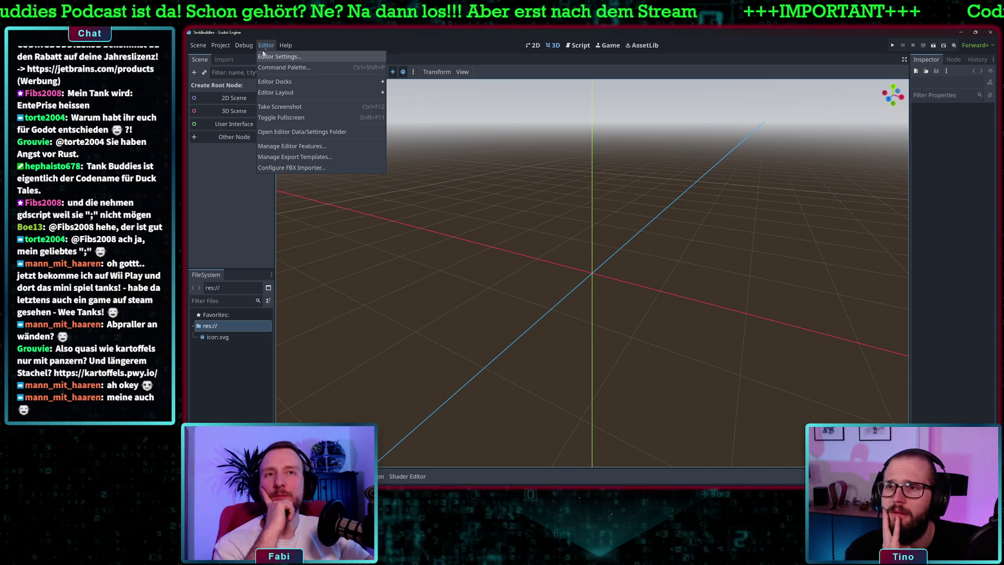
{"action": "left_click", "coordinate": [305, 146]}
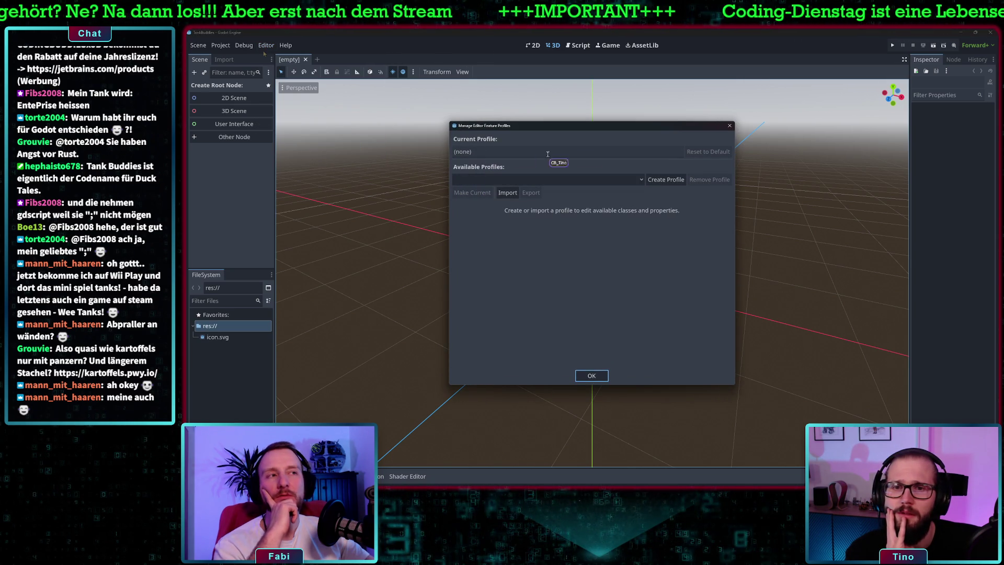
{"action": "left_click", "coordinate": [494, 151]}
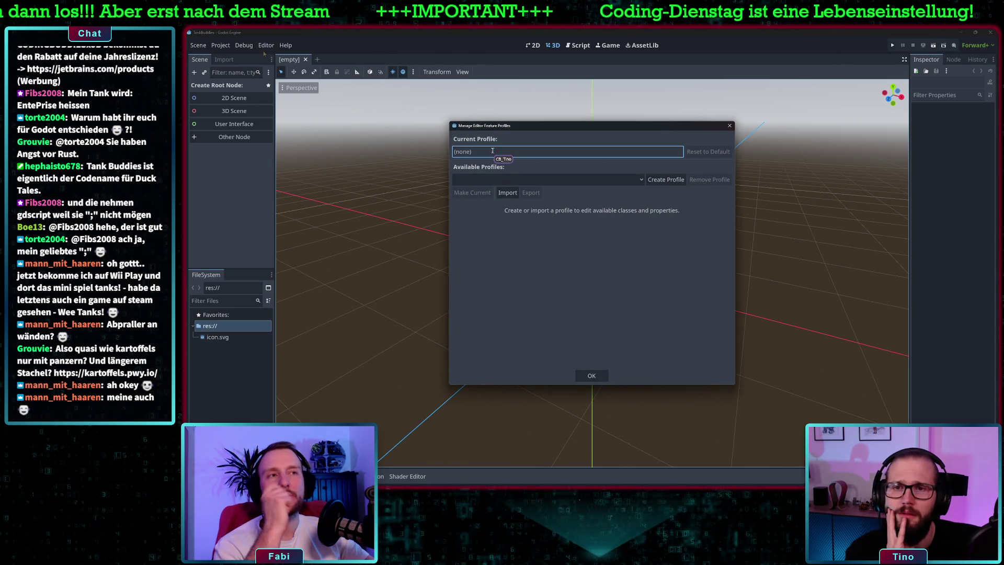
{"action": "left_click", "coordinate": [640, 179]}
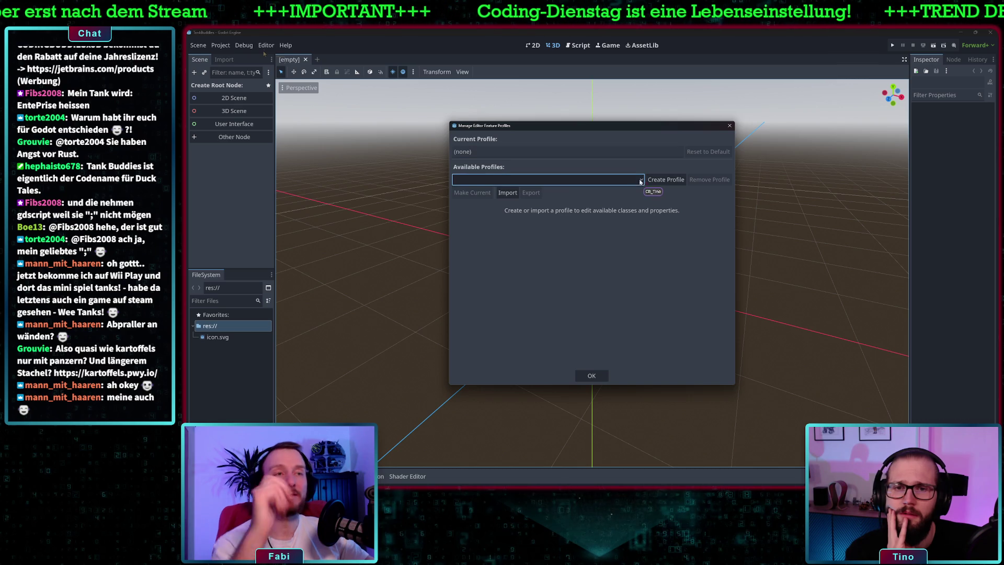
{"action": "left_click", "coordinate": [729, 126]}
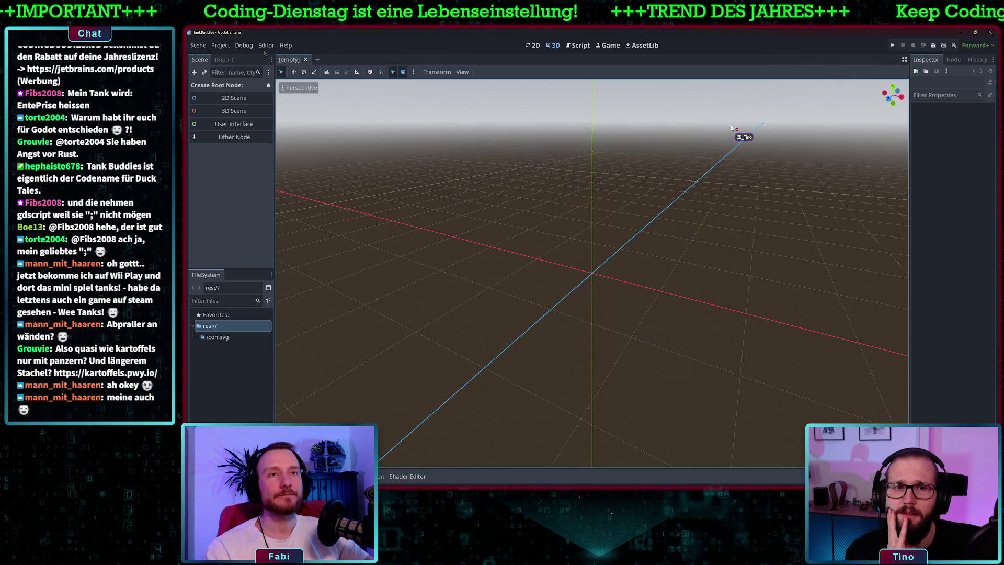
{"action": "left_click", "coordinate": [222, 45]}
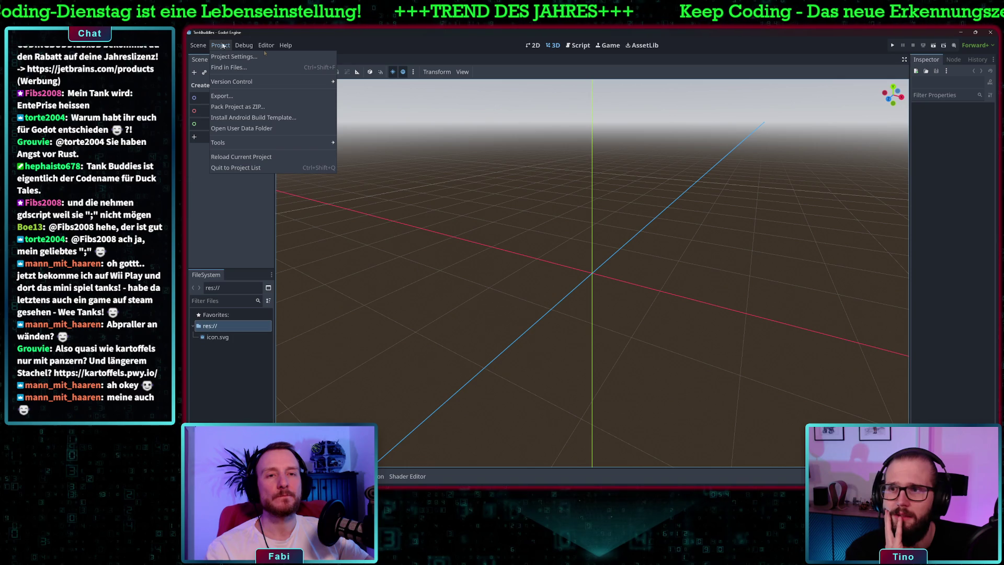
{"action": "mouse_move", "coordinate": [293, 143]}
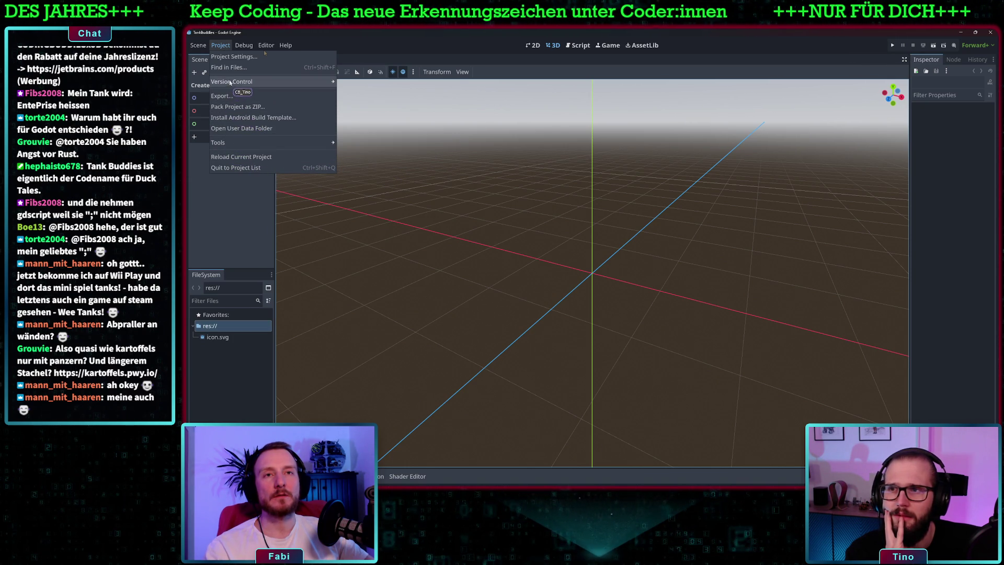
{"action": "mouse_move", "coordinate": [206, 47]}
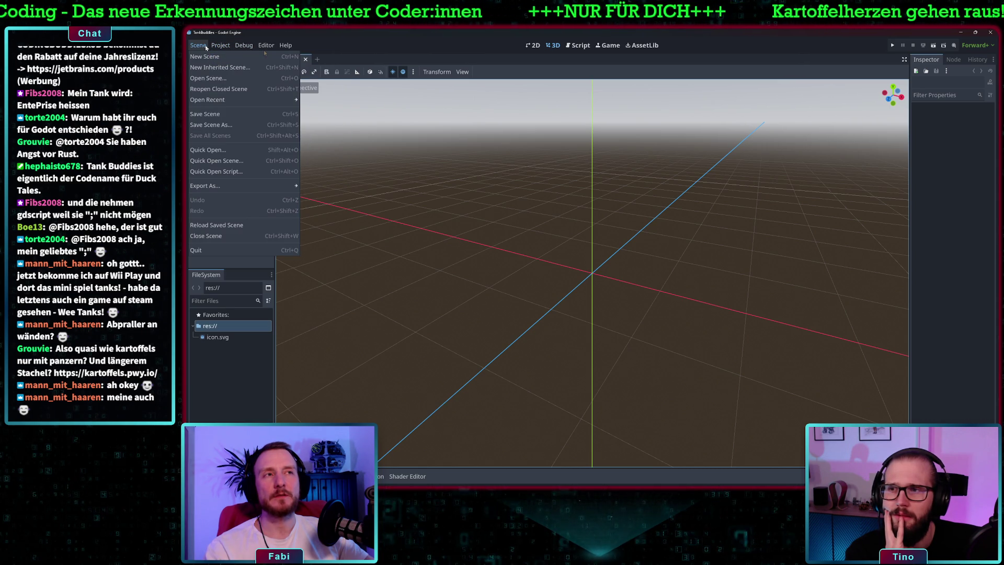
{"action": "mouse_move", "coordinate": [248, 47]}
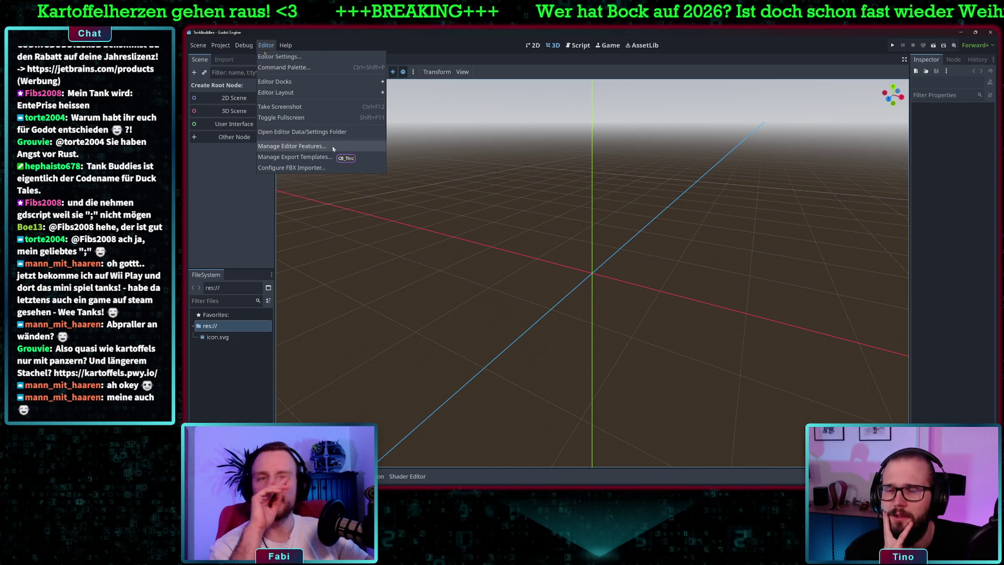
Open Editor Settings and scroll through its setting categories.
{"action": "left_click", "coordinate": [319, 56]}
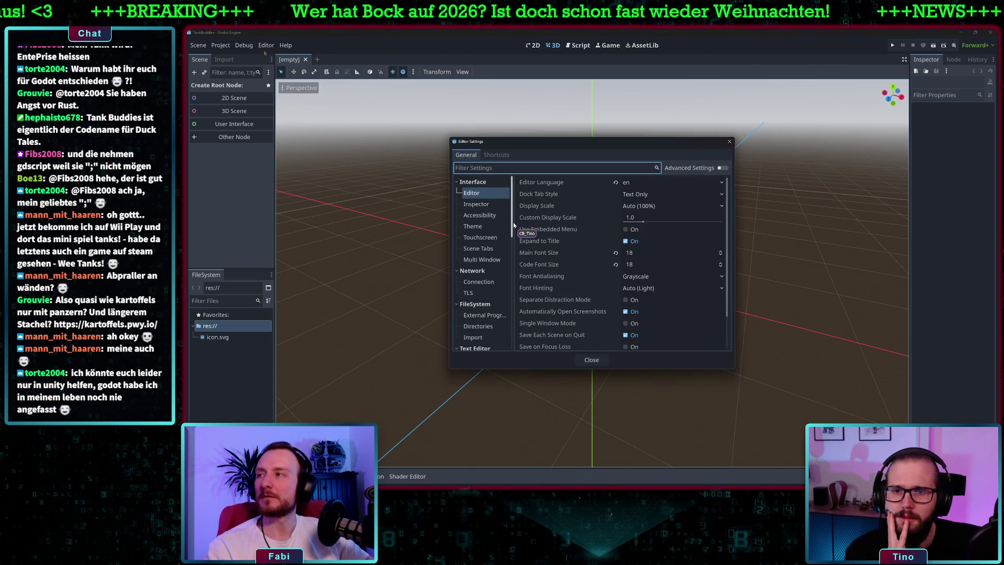
{"action": "left_click_drag", "start_coordinate": [513, 225], "coordinate": [515, 312]}
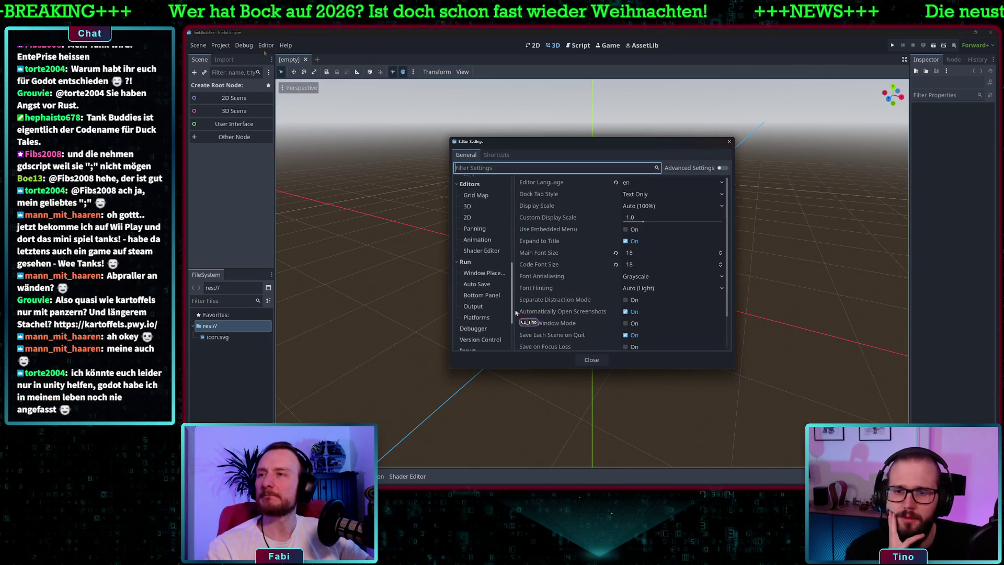
{"action": "scroll", "coordinate": [490, 323], "scroll_direction": "down", "scroll_amount": 3}
{"action": "scroll", "coordinate": [491, 319], "scroll_direction": "up", "scroll_amount": 3}
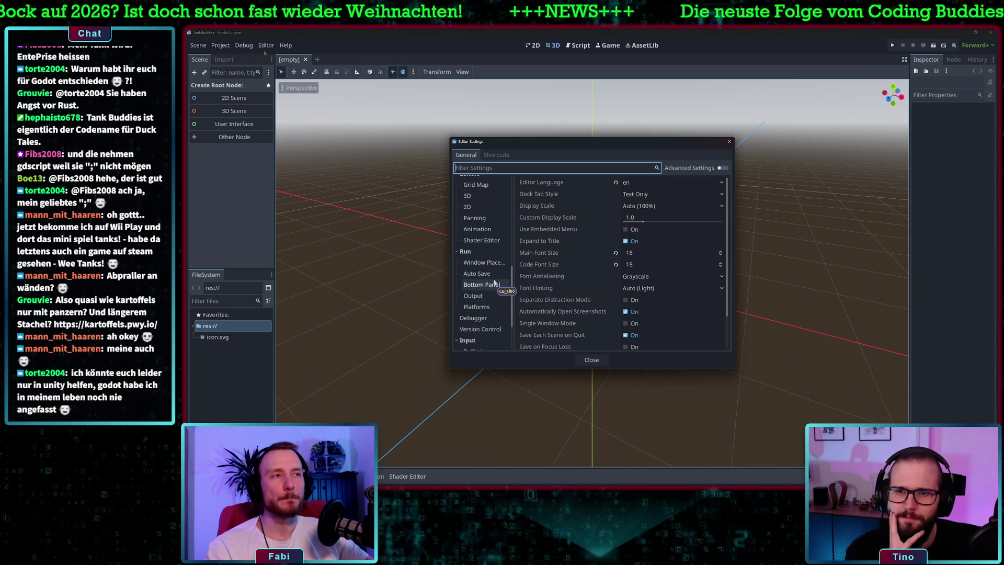
{"action": "scroll", "coordinate": [494, 282], "scroll_direction": "up", "scroll_amount": 3}
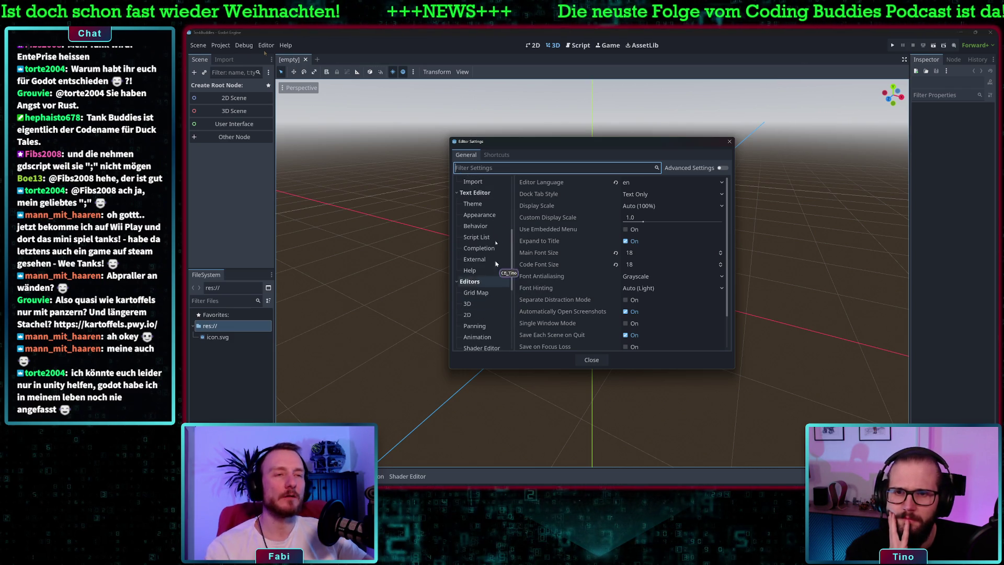
Filter the settings for 'plug', then 'addon', and clear the filter again.
{"action": "type", "text": "plug"}
{"action": "key", "text": "BackSpace"}
{"action": "key", "text": "BackSpace"}
{"action": "key", "text": "BackSpace"}
{"action": "type", "text": "addon"}
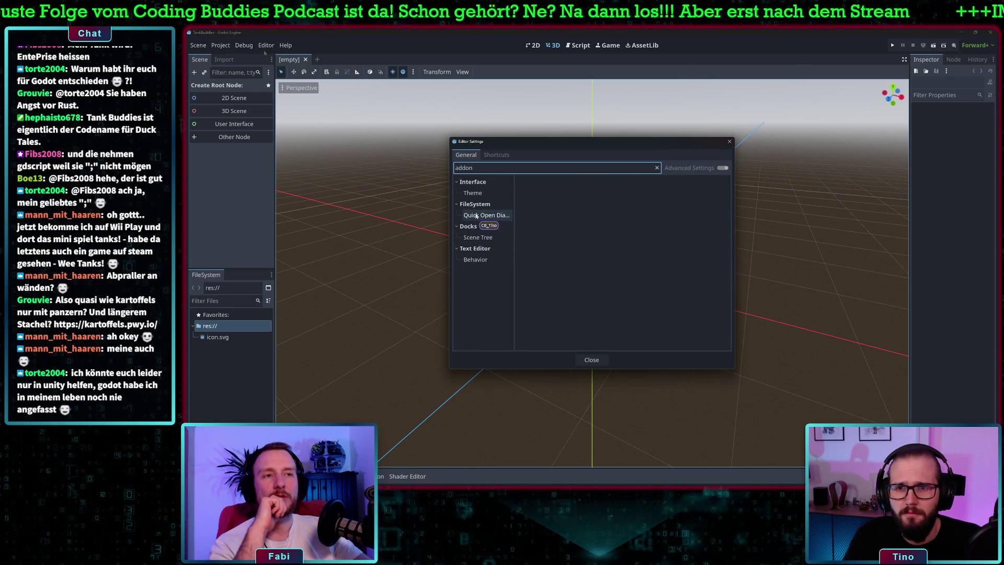
{"action": "key", "text": "BackSpace"}
{"action": "key", "text": "BackSpace"}
{"action": "key", "text": "BackSpace"}
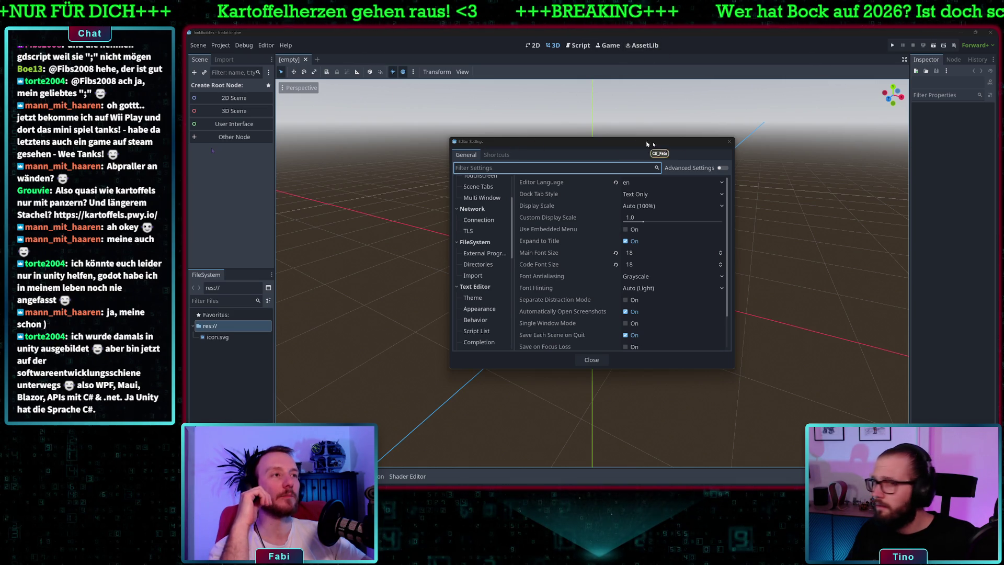
Switch to the AssetLib tab, change the sort order, and view the project's Plugins.
{"action": "left_click", "coordinate": [642, 44]}
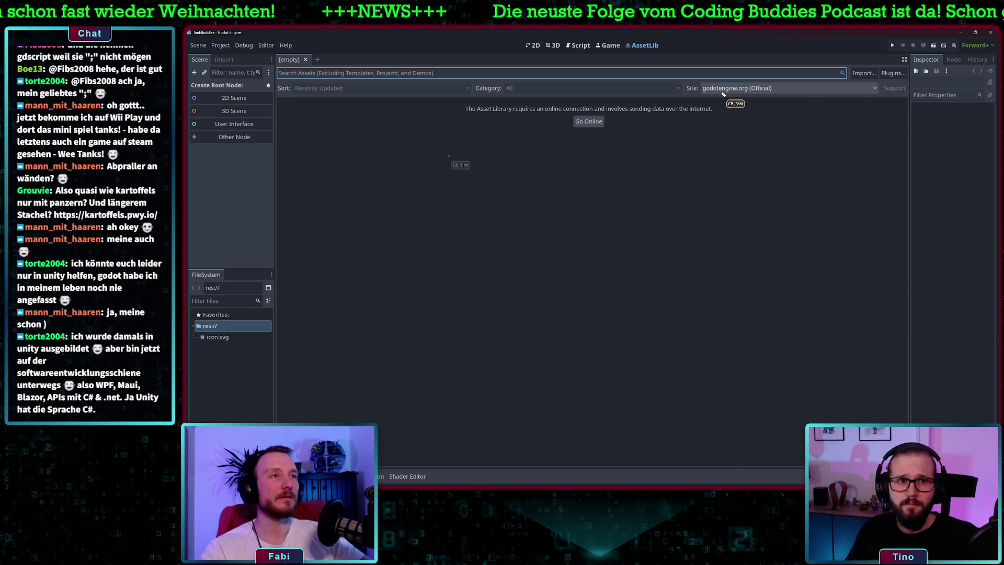
{"action": "left_click", "coordinate": [329, 89]}
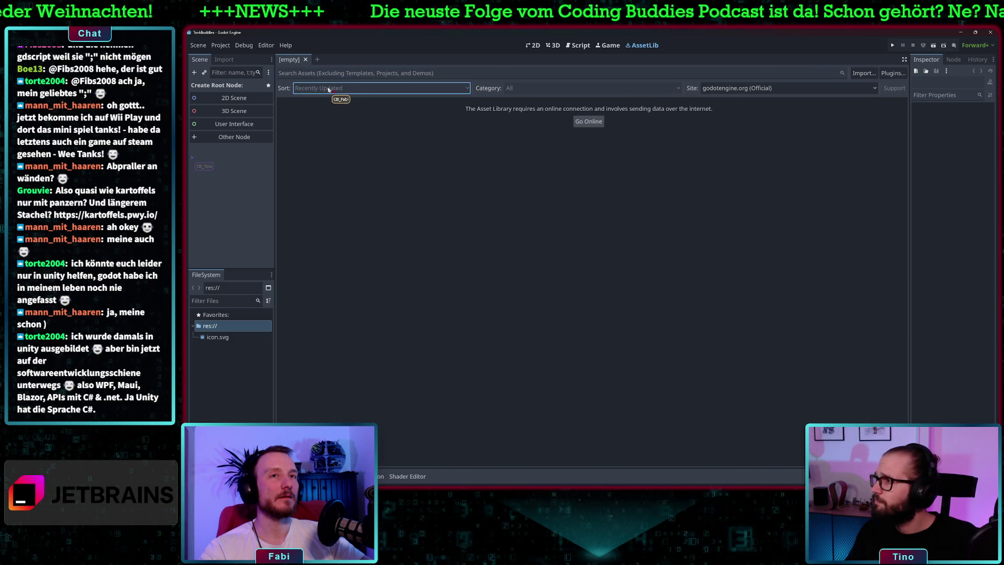
{"action": "left_click", "coordinate": [894, 73]}
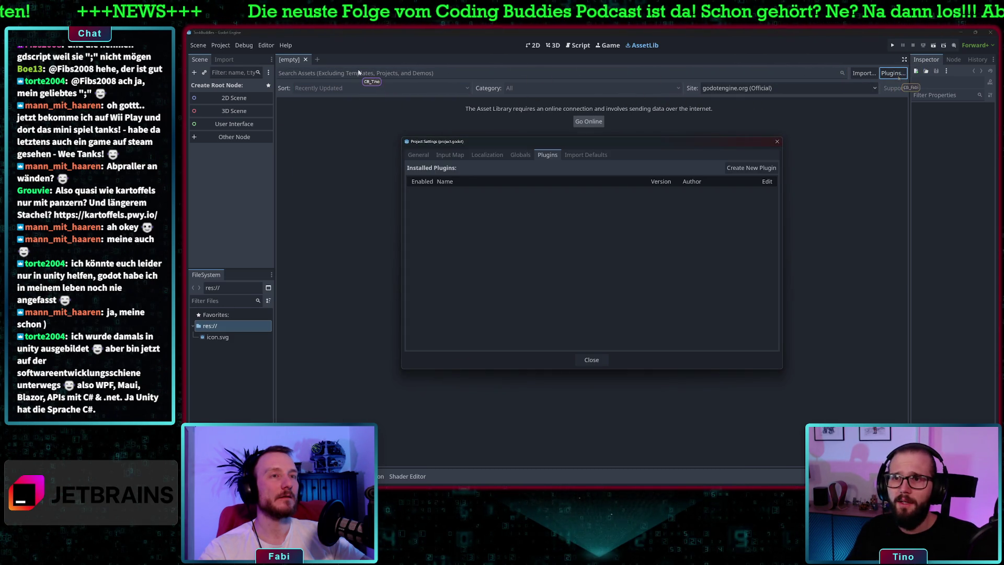
Close Project Settings and take the Asset Library online.
{"action": "left_click", "coordinate": [777, 141]}
{"action": "left_click", "coordinate": [347, 77]}
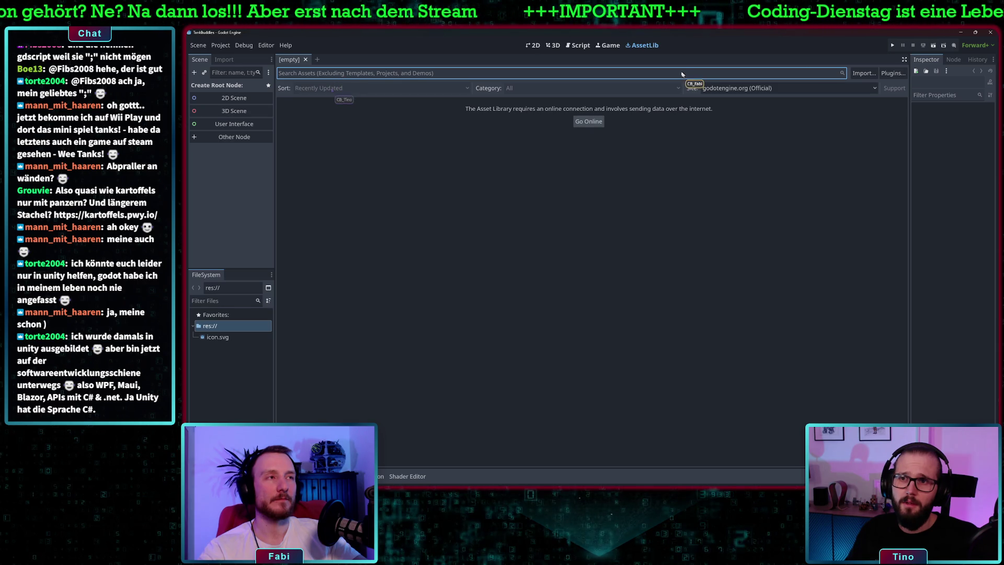
{"action": "left_click", "coordinate": [589, 122]}
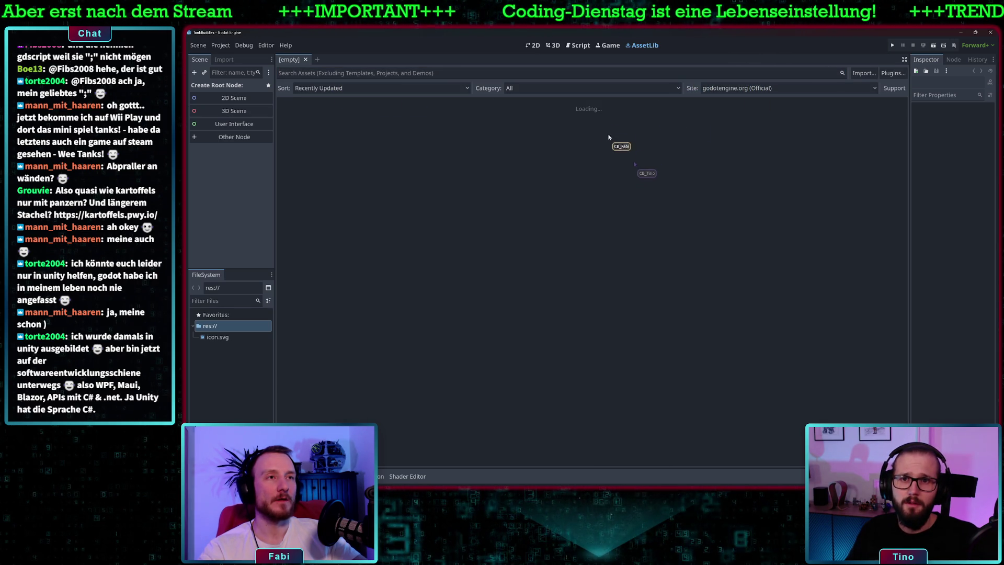
Search AssetLib for GUT, open GUT - Godot Unit Testing (Godot 4), and download it.
{"action": "left_click", "coordinate": [434, 73]}
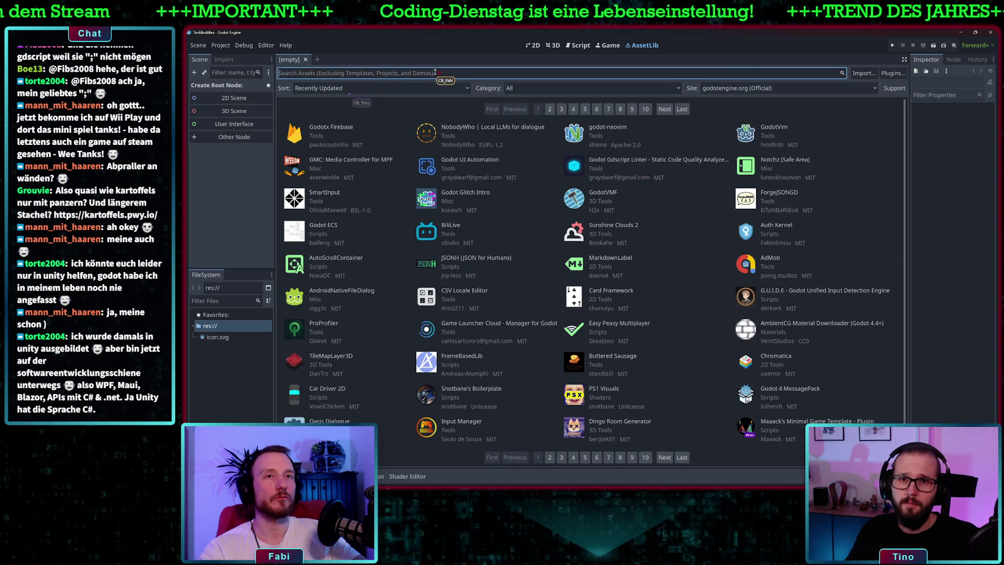
{"action": "type", "text": "GUT"}
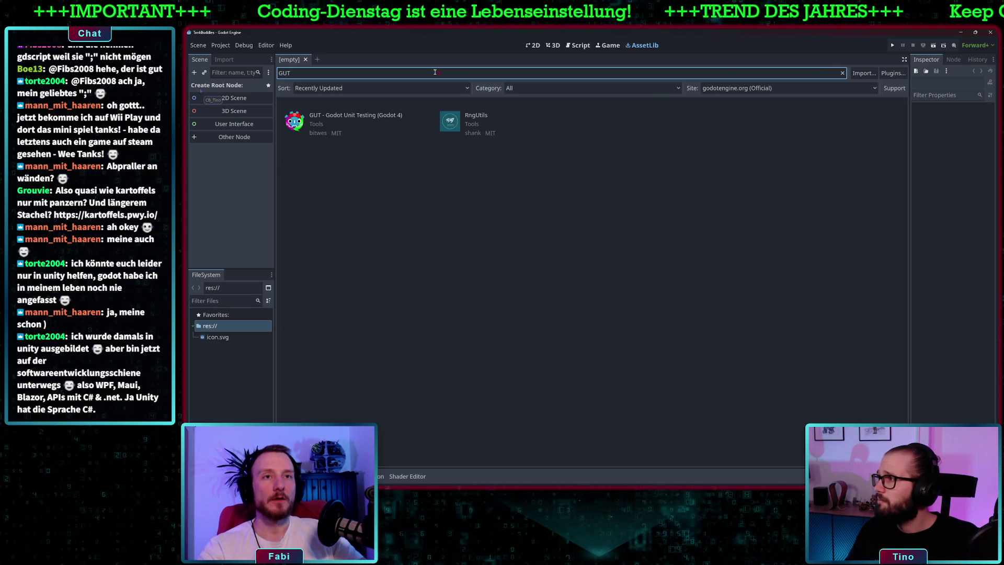
{"action": "left_click", "coordinate": [347, 117]}
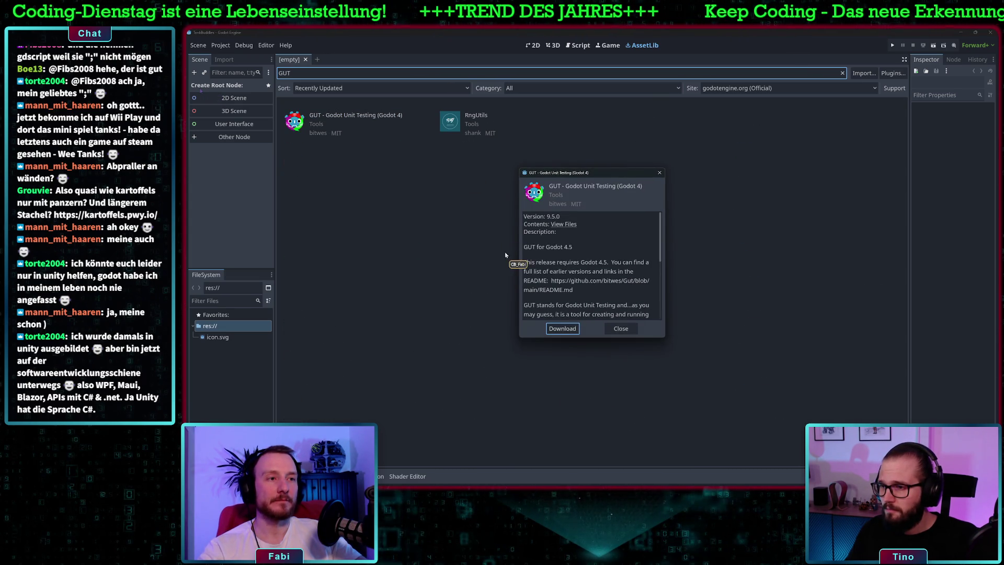
{"action": "scroll", "coordinate": [589, 294], "scroll_direction": "down", "scroll_amount": 5}
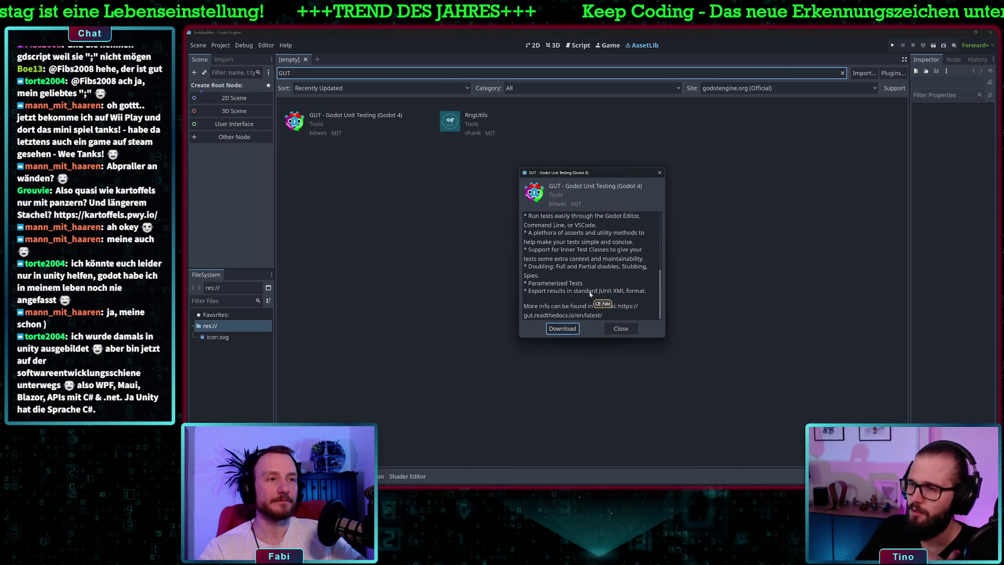
{"action": "left_click", "coordinate": [562, 329]}
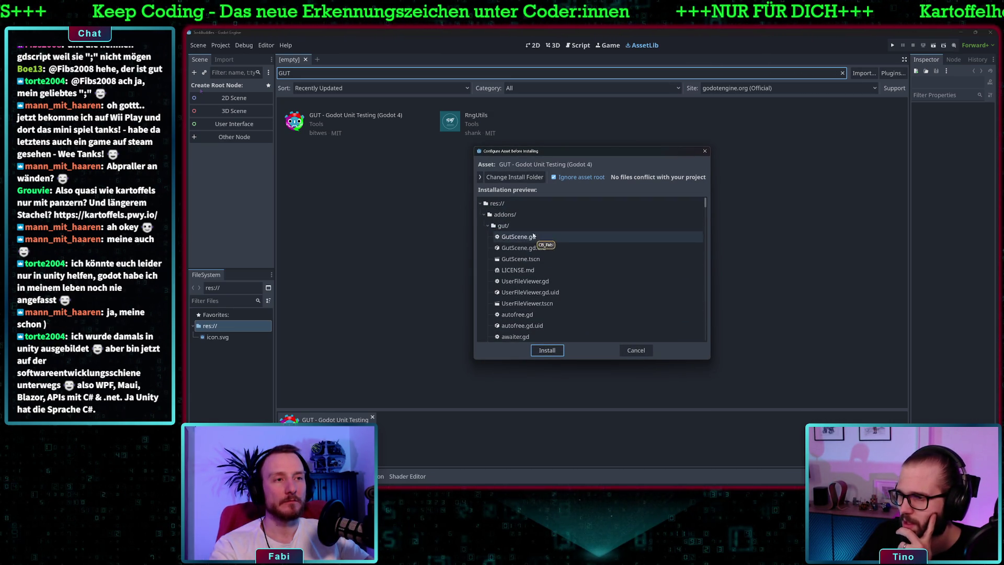
Review the GUT installation preview listing files into addons/gut.
{"action": "scroll", "coordinate": [545, 267], "scroll_direction": "down", "scroll_amount": 5}
{"action": "scroll", "coordinate": [545, 267], "scroll_direction": "down", "scroll_amount": 8}
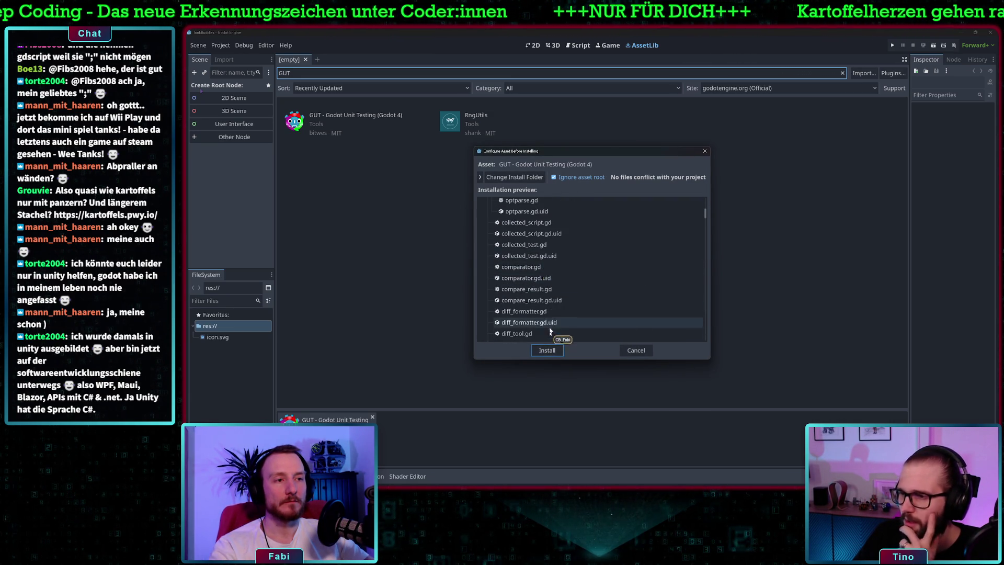
{"action": "scroll", "coordinate": [565, 289], "scroll_direction": "up", "scroll_amount": 13}
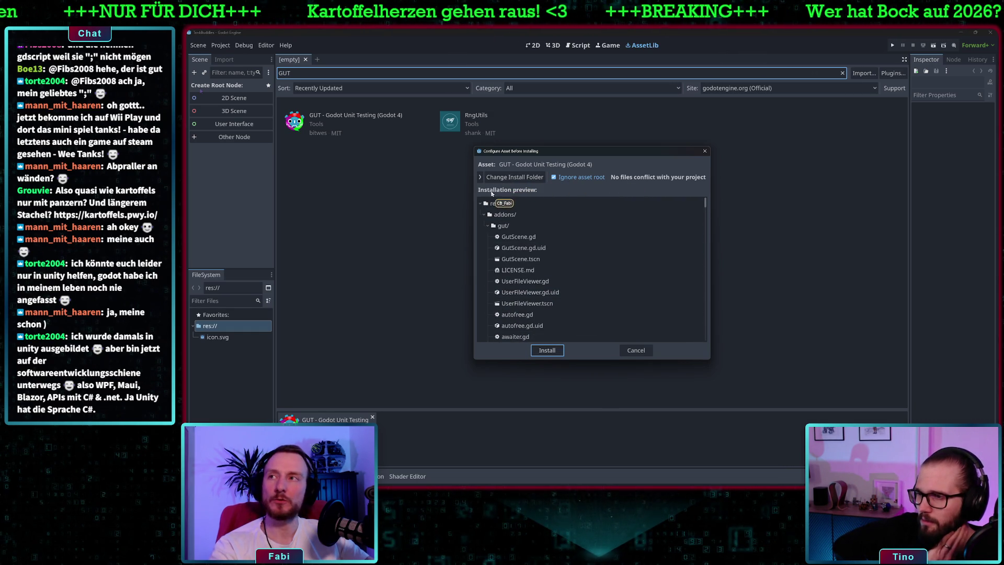
{"action": "scroll", "coordinate": [575, 257], "scroll_direction": "down", "scroll_amount": 5}
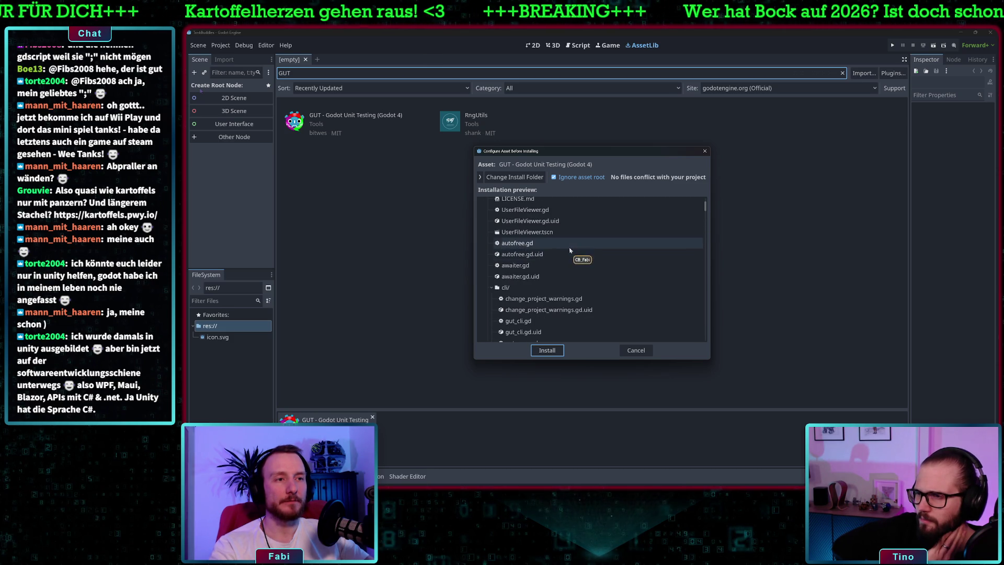
{"action": "scroll", "coordinate": [561, 282], "scroll_direction": "down", "scroll_amount": 10}
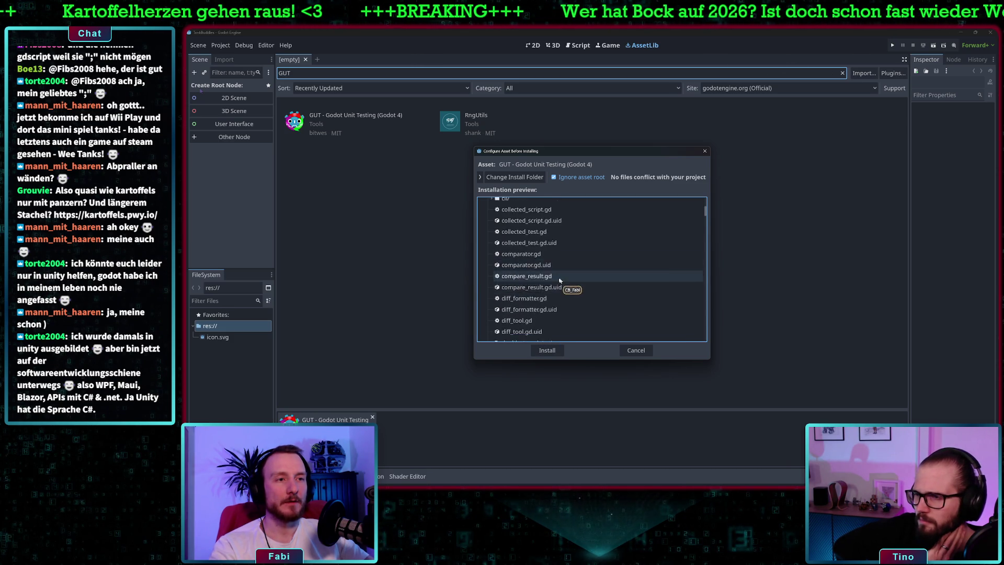
{"action": "scroll", "coordinate": [560, 272], "scroll_direction": "down", "scroll_amount": 10}
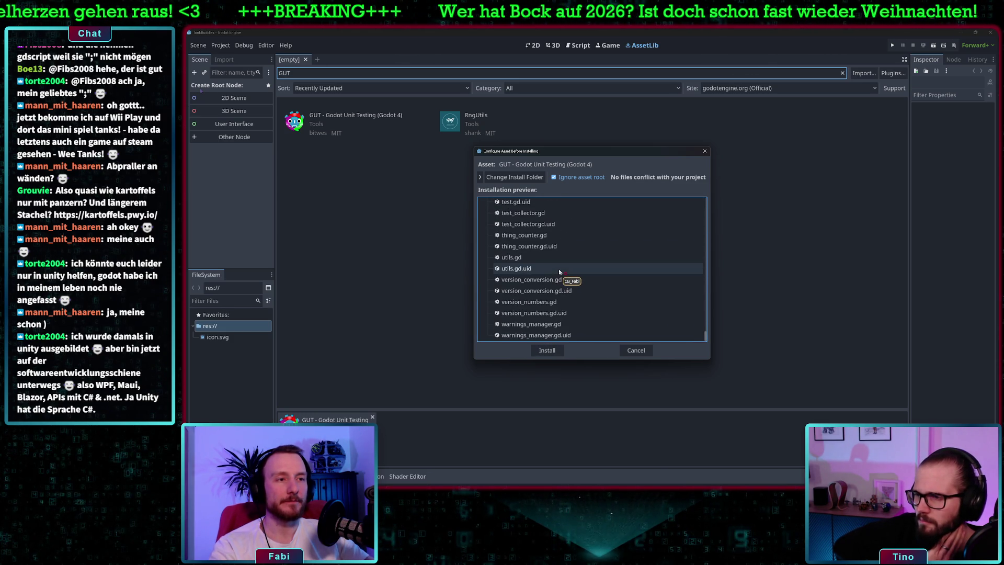
{"action": "scroll", "coordinate": [547, 317], "scroll_direction": "up", "scroll_amount": 5}
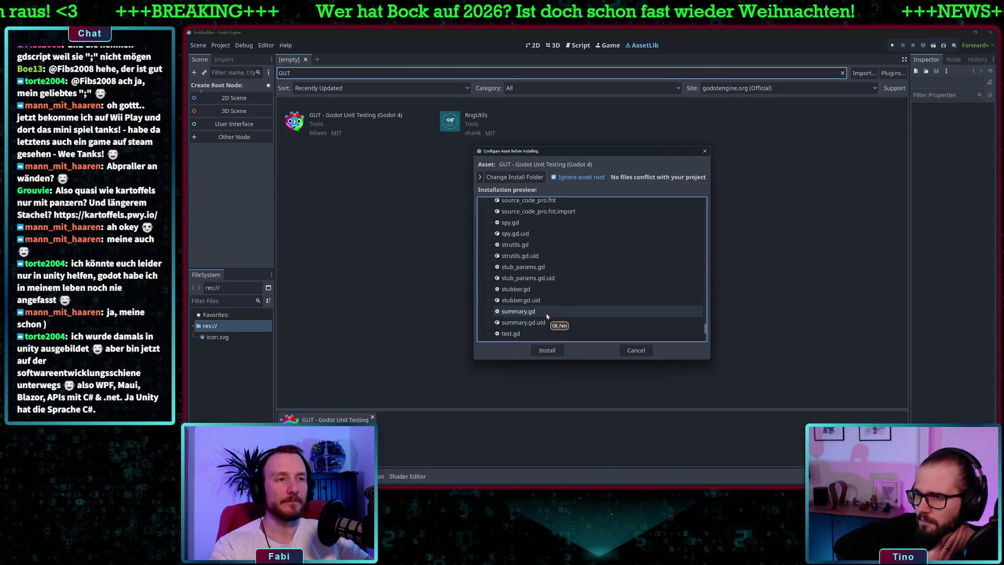
{"action": "scroll", "coordinate": [547, 316], "scroll_direction": "up", "scroll_amount": 10}
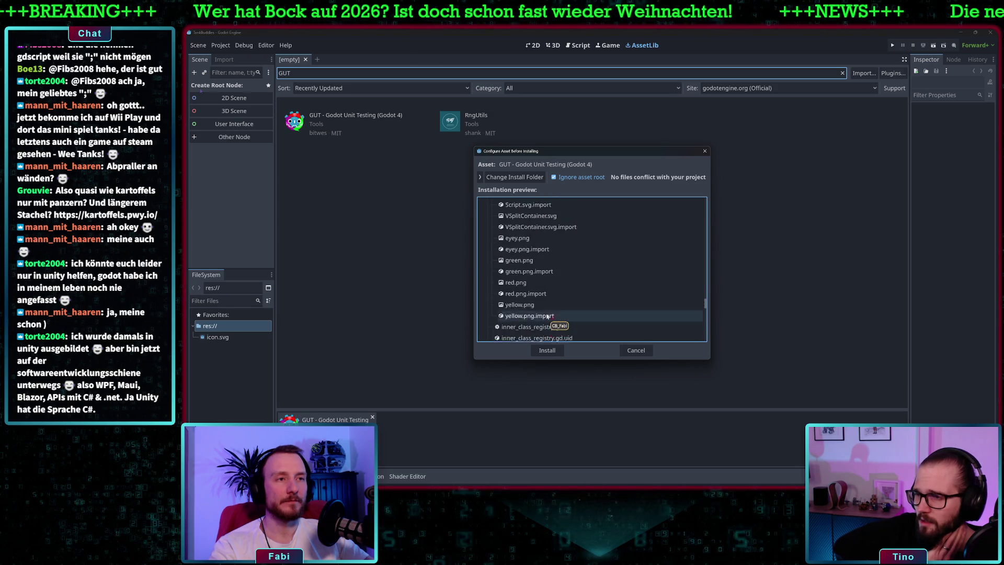
{"action": "scroll", "coordinate": [547, 317], "scroll_direction": "up", "scroll_amount": 10}
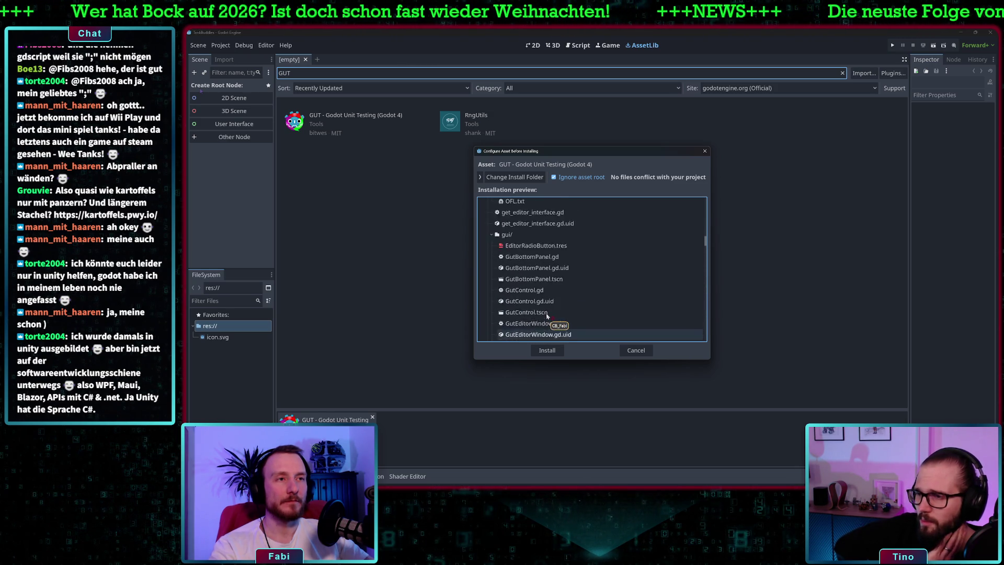
{"action": "scroll", "coordinate": [547, 316], "scroll_direction": "up", "scroll_amount": 5}
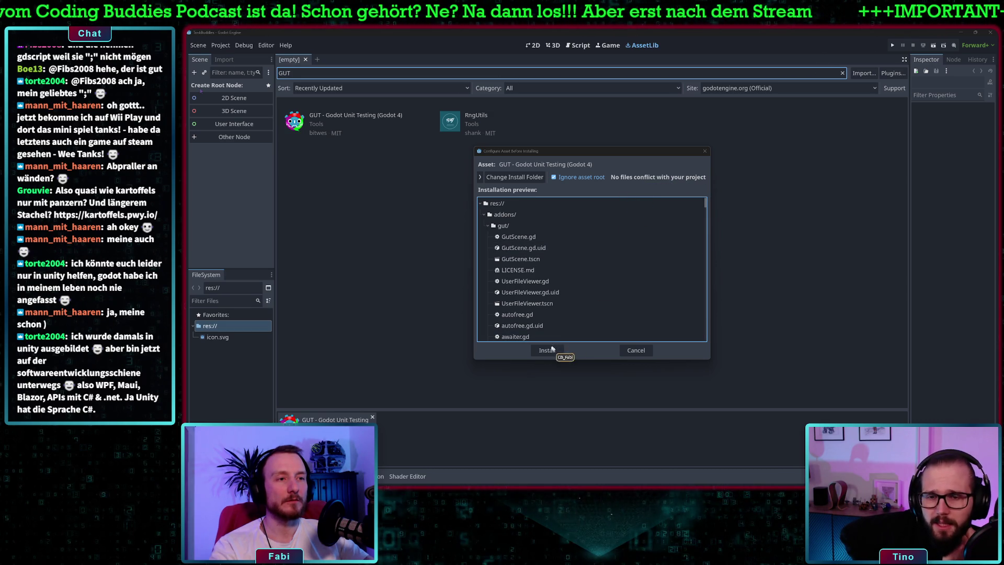
Install the GUT asset and dismiss the success message.
{"action": "scroll", "coordinate": [525, 270], "scroll_direction": "down", "scroll_amount": 15}
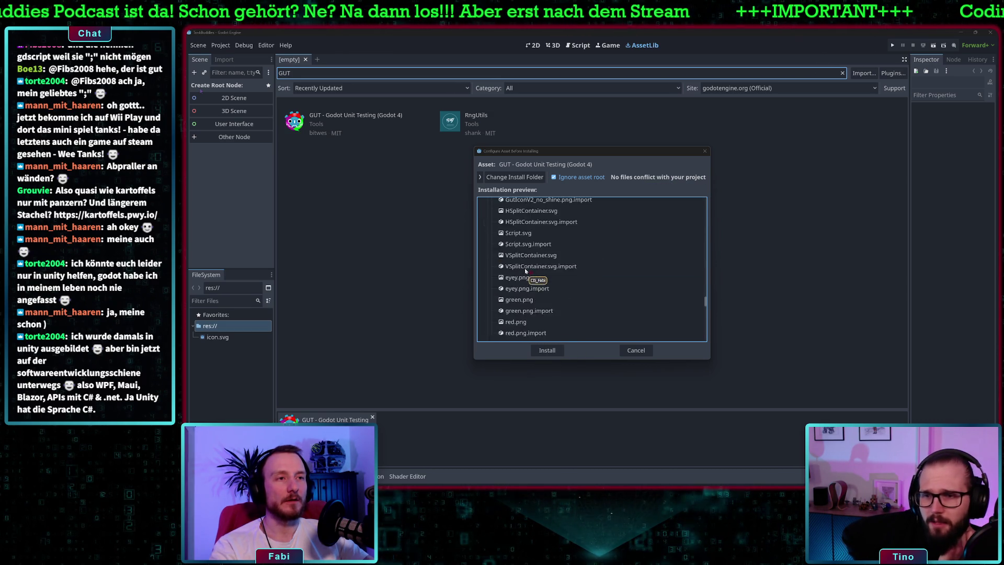
{"action": "scroll", "coordinate": [556, 274], "scroll_direction": "up", "scroll_amount": 8}
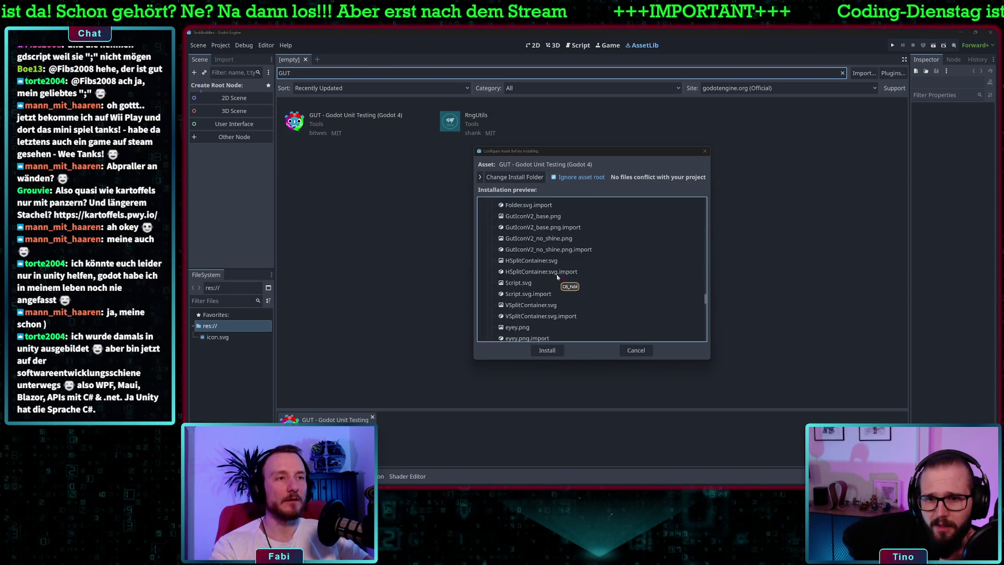
{"action": "scroll", "coordinate": [556, 274], "scroll_direction": "up", "scroll_amount": 10}
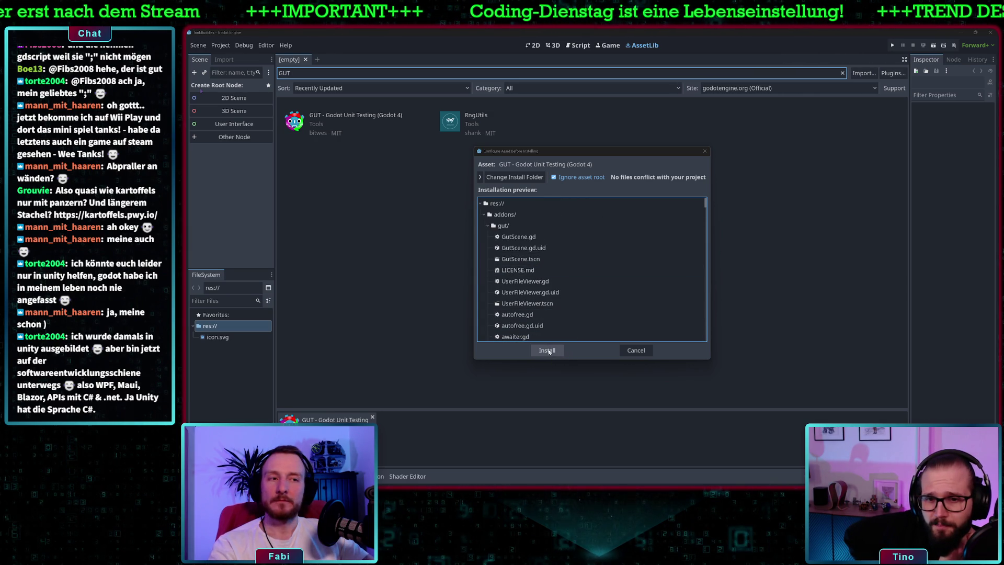
{"action": "left_click", "coordinate": [548, 351]}
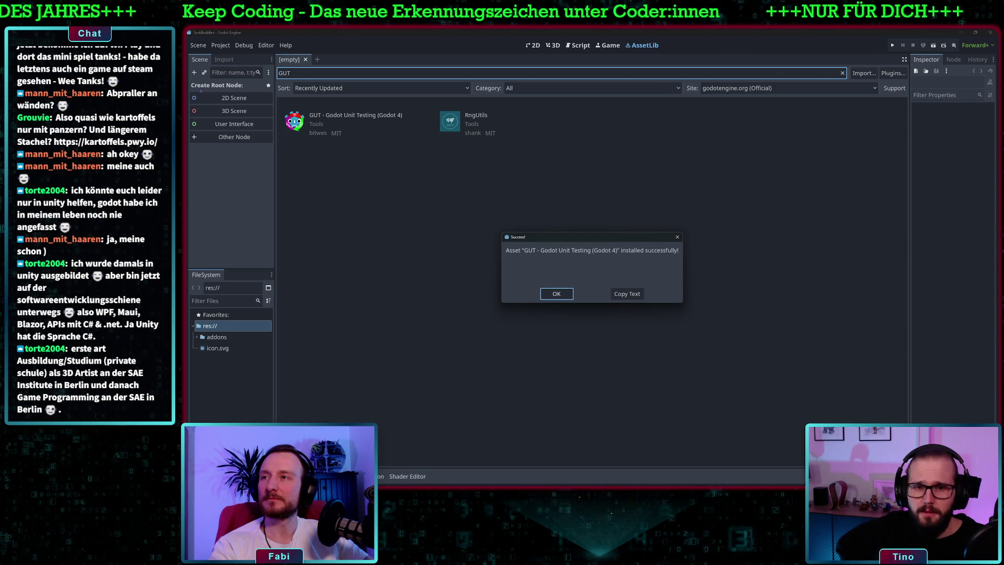
{"action": "left_click", "coordinate": [555, 295]}
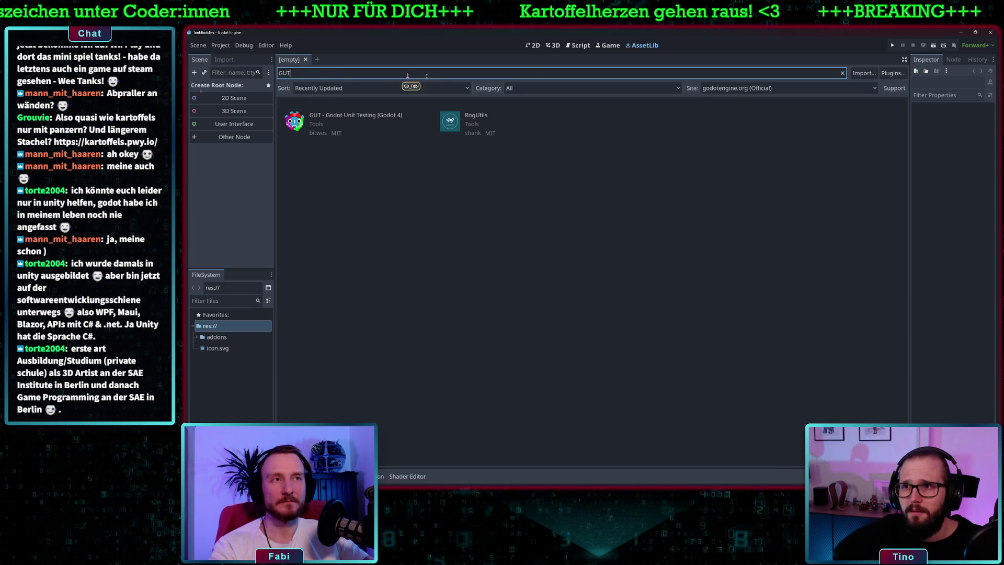
In the 2D view, create a folder named 'test' under res://.
{"action": "left_click", "coordinate": [533, 46]}
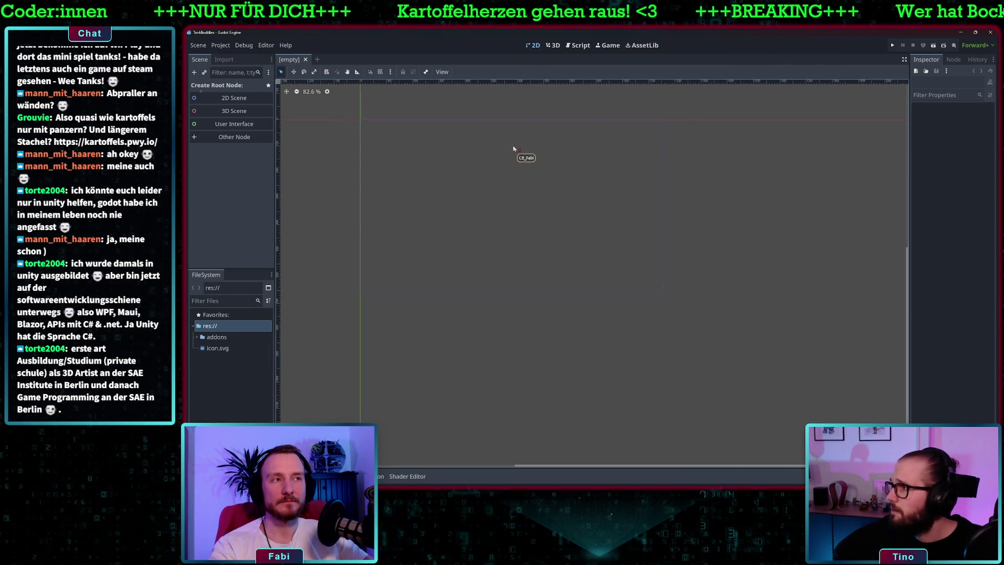
{"action": "scroll", "coordinate": [513, 147], "scroll_direction": "down", "scroll_amount": 2}
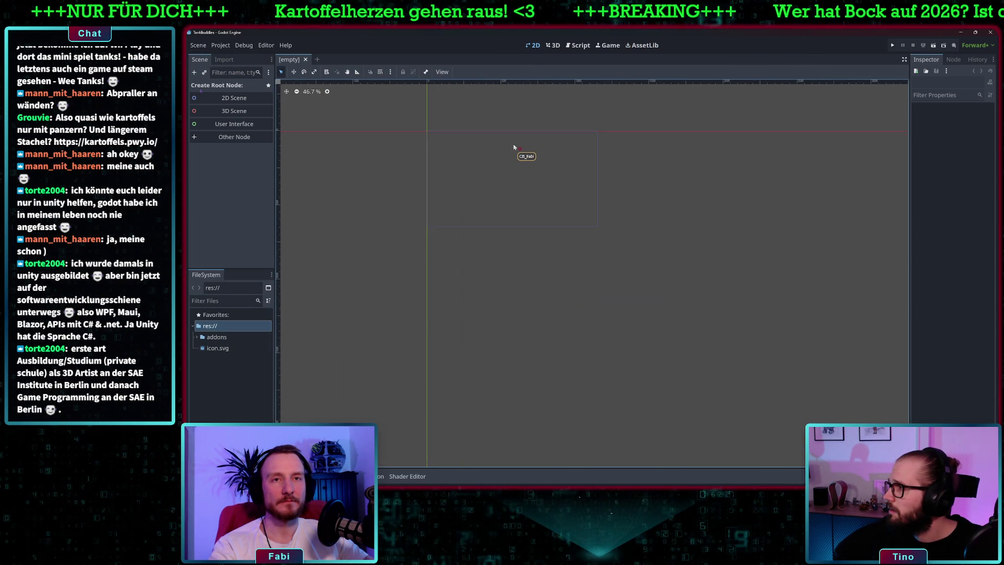
{"action": "right_click", "coordinate": [219, 328]}
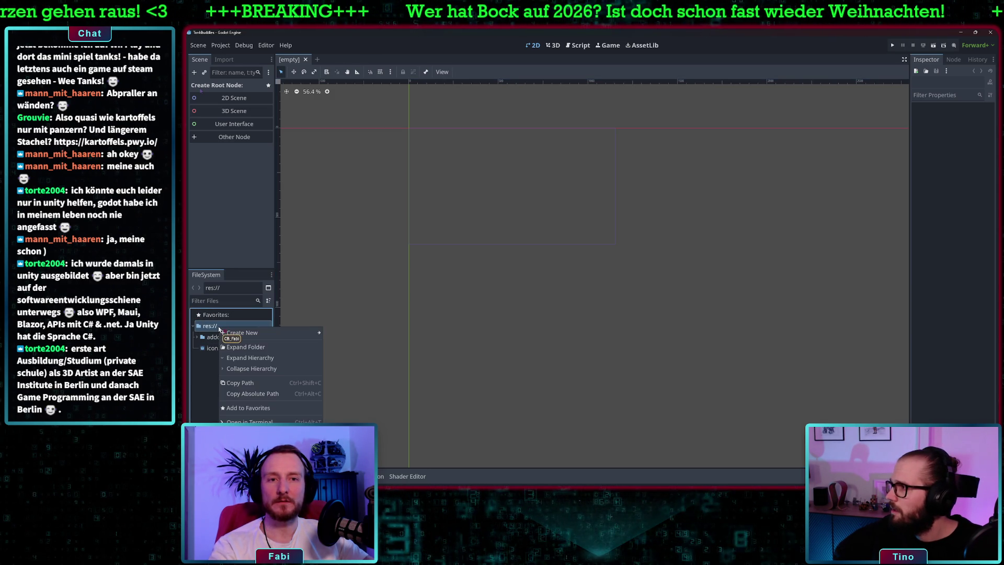
{"action": "mouse_move", "coordinate": [244, 333]}
{"action": "left_click", "coordinate": [353, 331]}
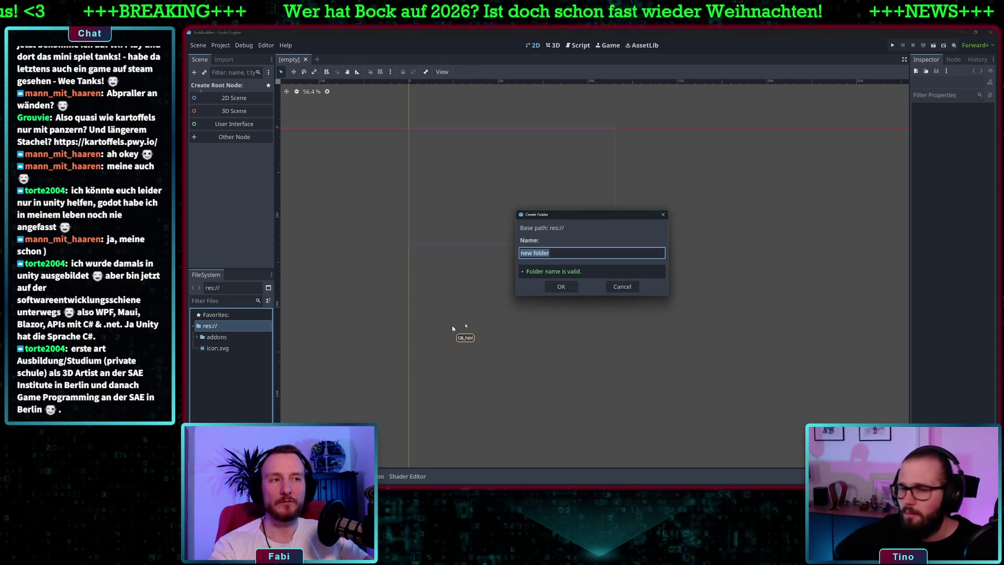
{"action": "type", "text": "test"}
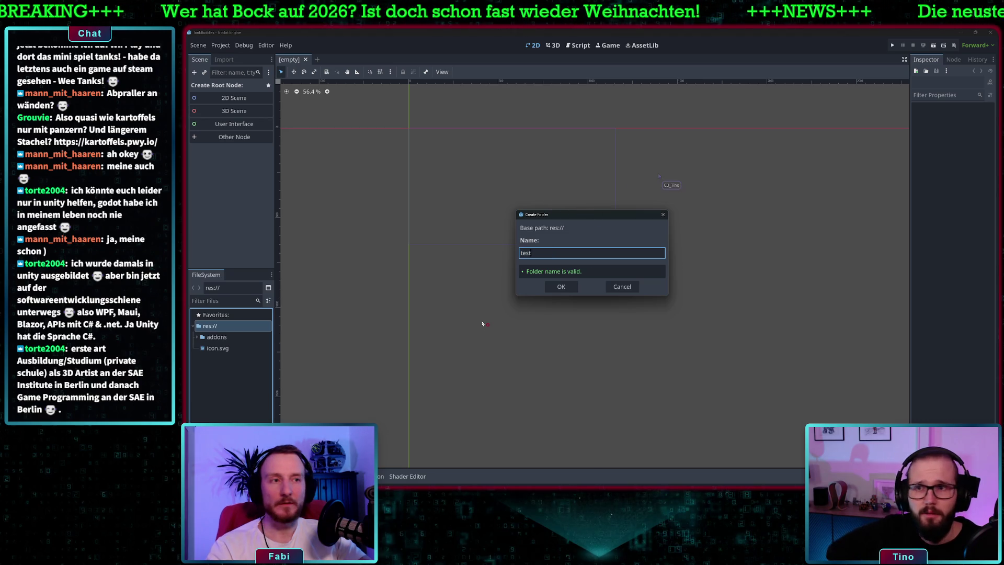
{"action": "left_click", "coordinate": [561, 286]}
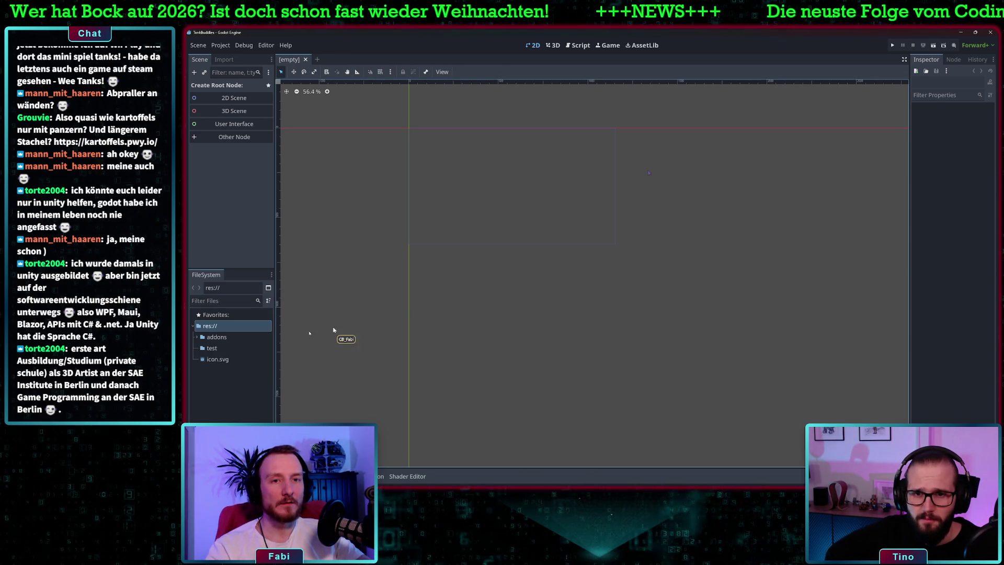
Start a new script from the test folder's context menu.
{"action": "left_click", "coordinate": [219, 349]}
{"action": "right_click", "coordinate": [218, 348]}
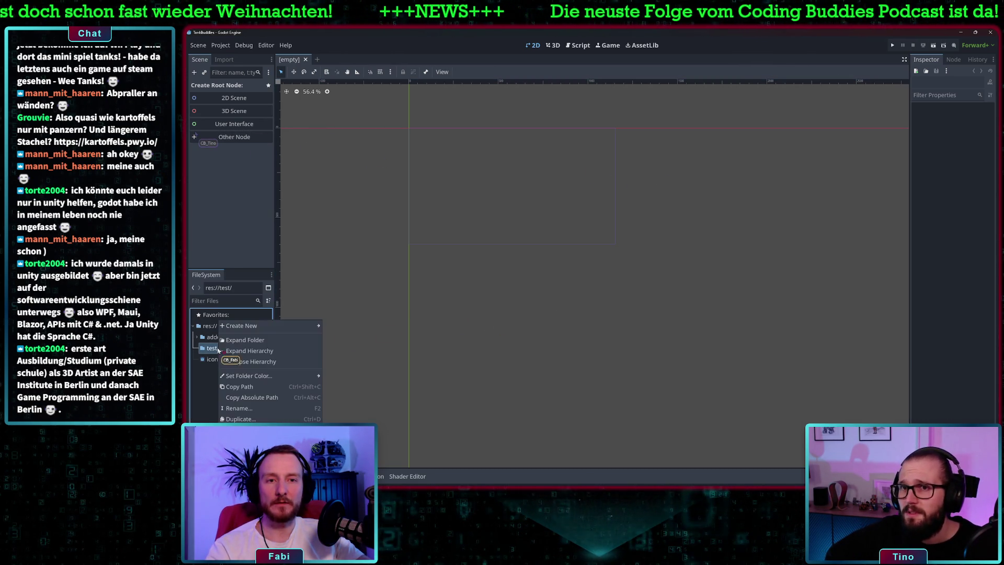
{"action": "mouse_move", "coordinate": [268, 325]}
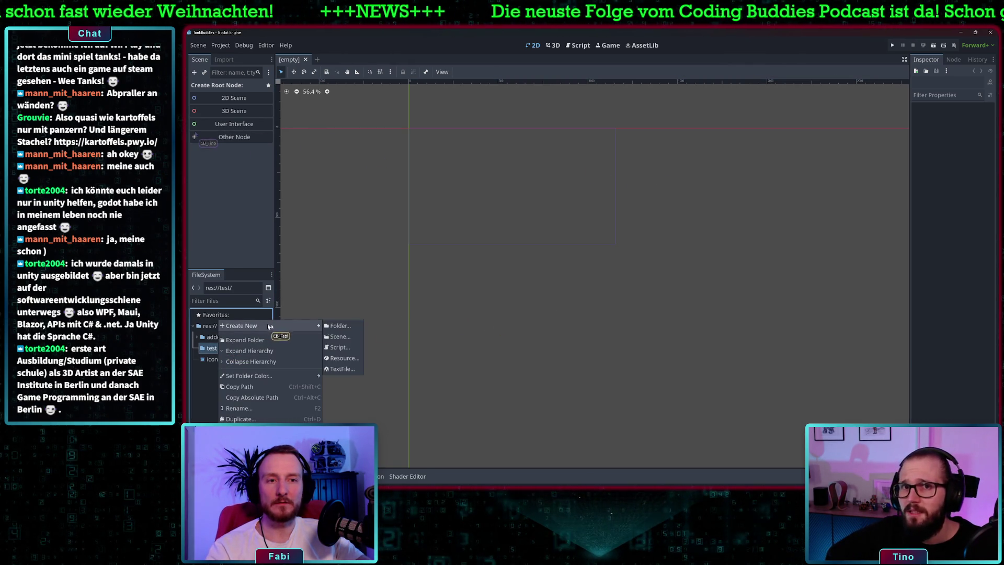
{"action": "left_click", "coordinate": [344, 347]}
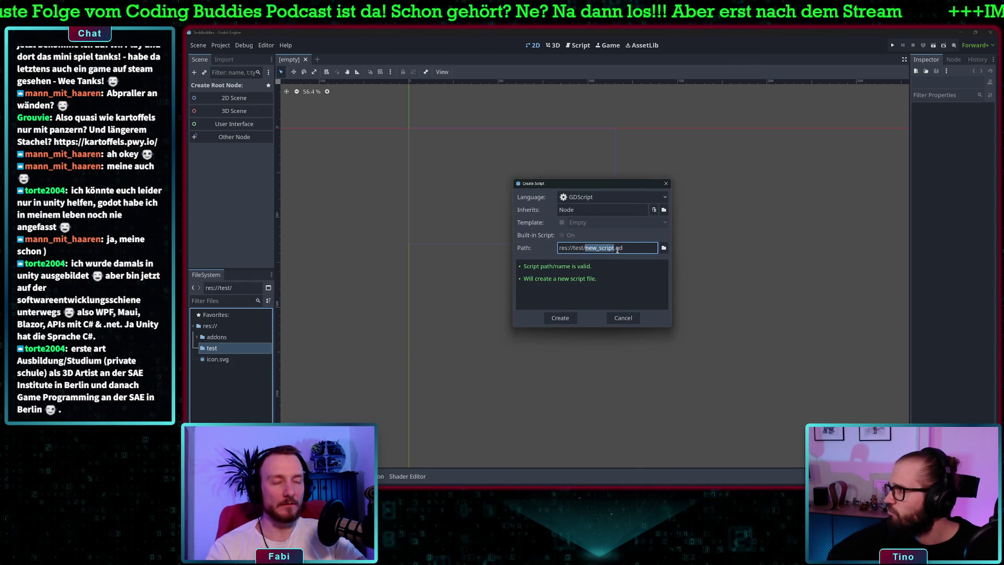
Create res://test/test_test.gd and open it in the script editor.
{"action": "type", "text": "est?"}
{"action": "key", "text": "BackSpace"}
{"action": "type", "text": "_"}
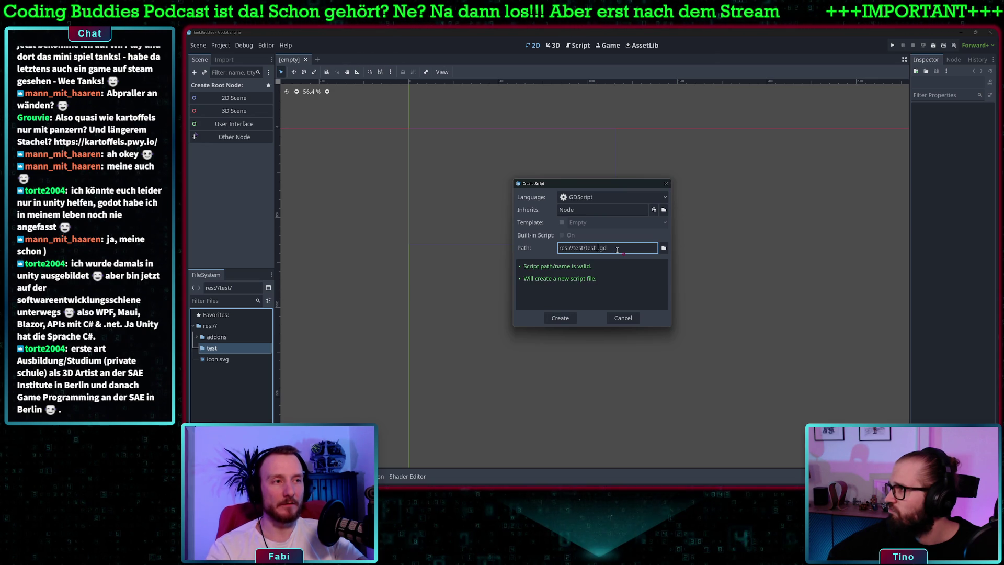
{"action": "left_click", "coordinate": [560, 318]}
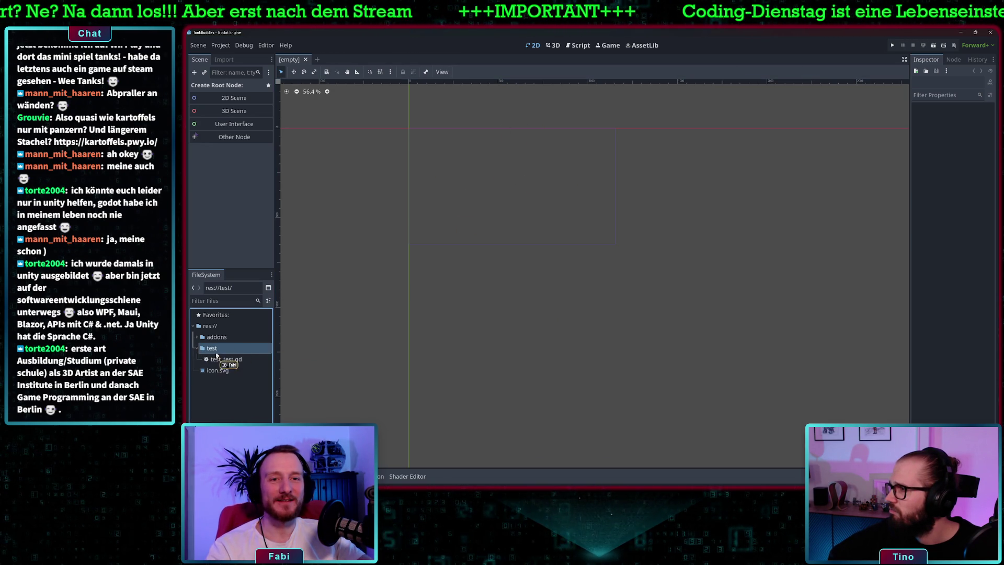
{"action": "left_click", "coordinate": [219, 360]}
{"action": "double_click", "coordinate": [218, 359]}
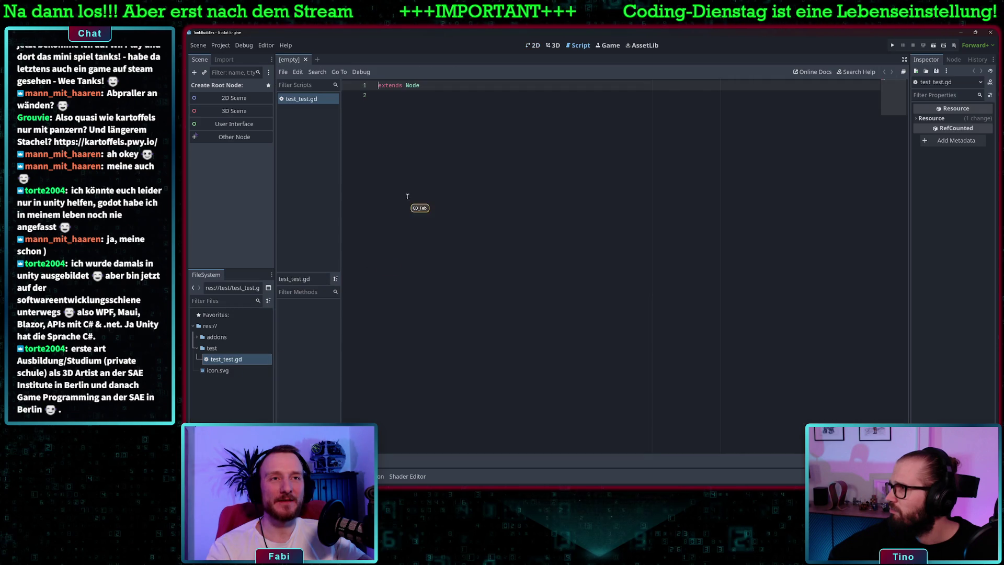
Make test_test.gd extend "res://addons/gut/test.gd" and peek into the addons/gut folder.
{"action": "left_click", "coordinate": [429, 98]}
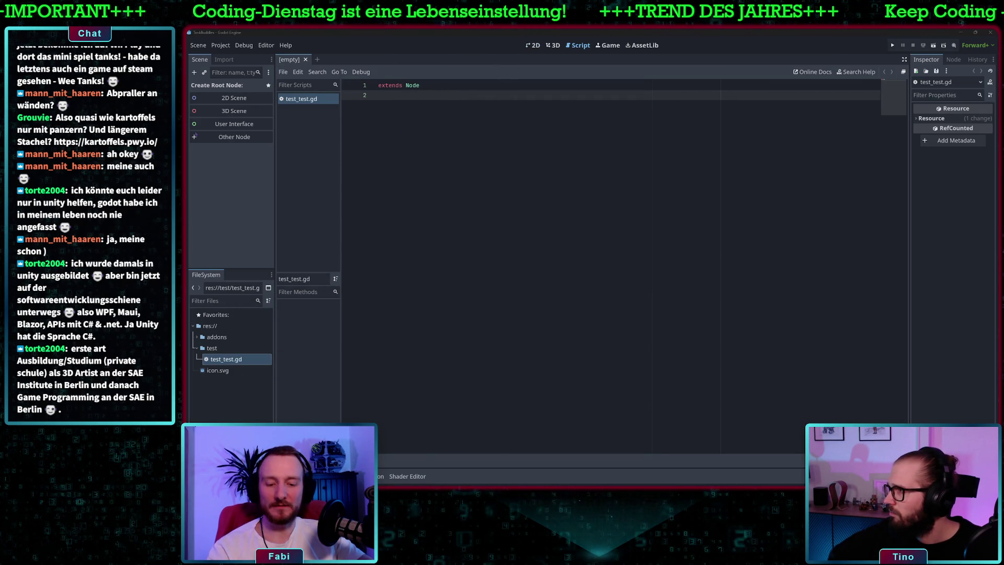
{"action": "double_click", "coordinate": [412, 85]}
{"action": "type", "text": "\"res://addons/gut/test.gd\""}
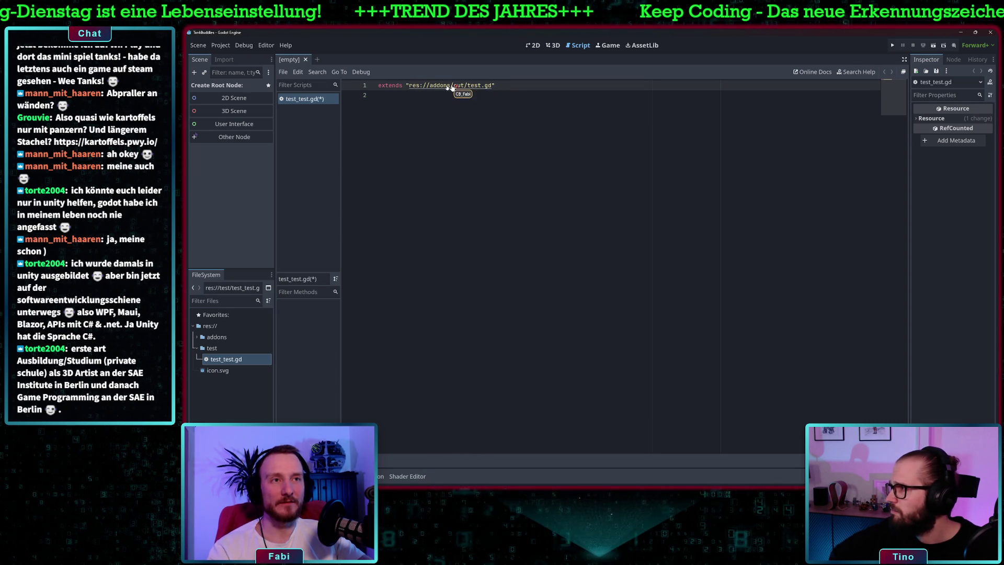
{"action": "left_click", "coordinate": [197, 337]}
{"action": "left_click", "coordinate": [200, 348]}
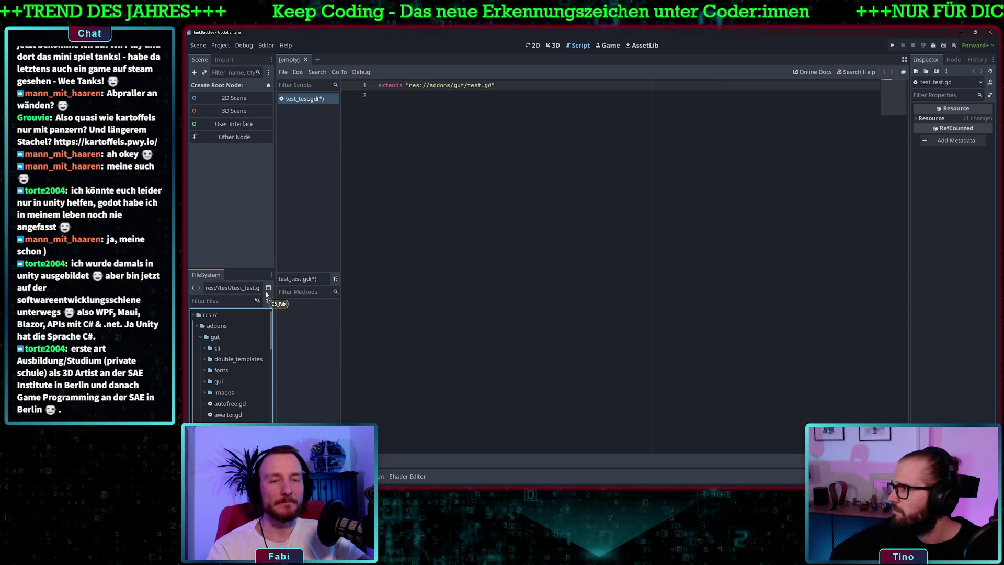
{"action": "left_click", "coordinate": [205, 337]}
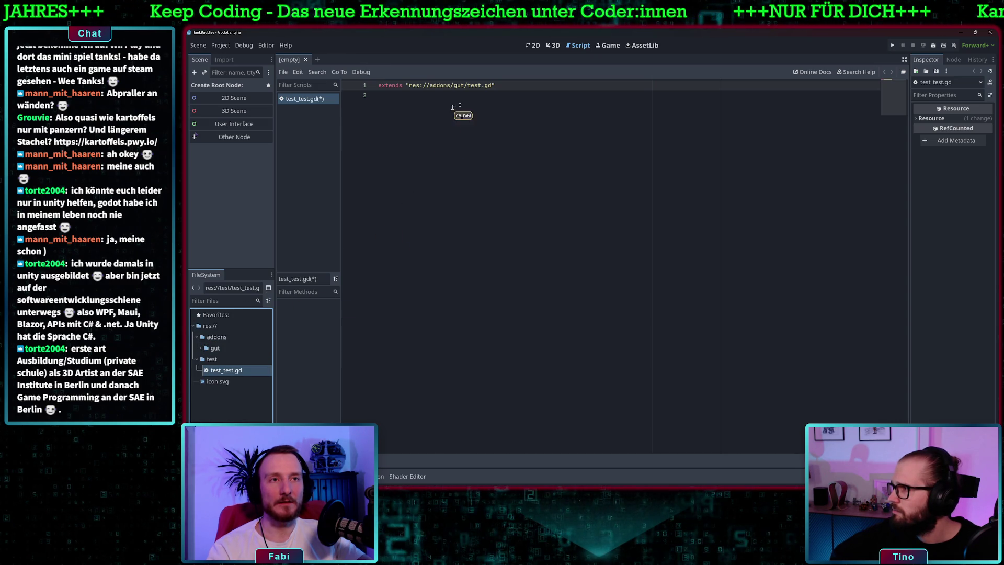
{"action": "left_click", "coordinate": [527, 95]}
Add func test_addition(): with the body assert_eq(2+2, 4).
{"action": "key", "text": "Return"}
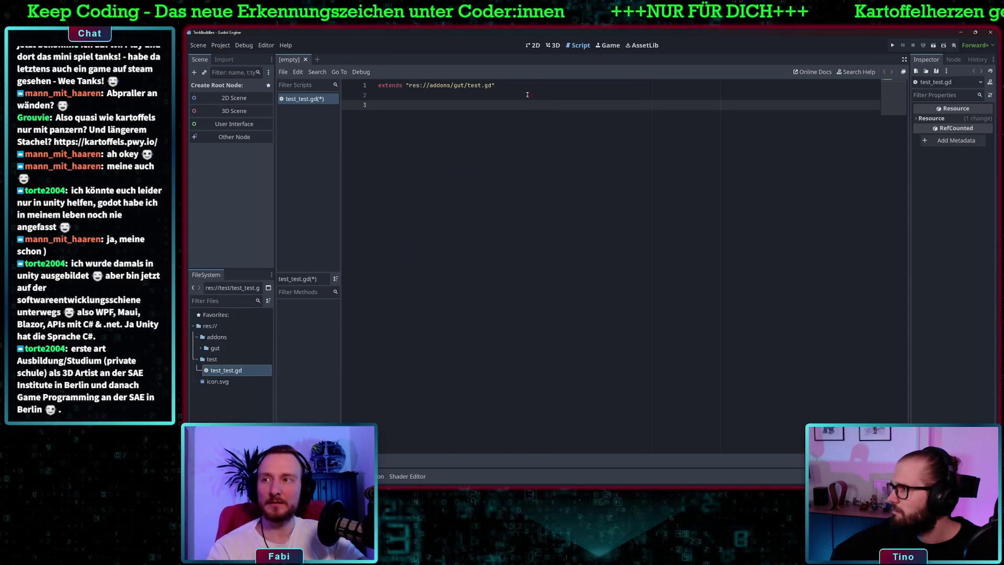
{"action": "type", "text": "func test_addition("}
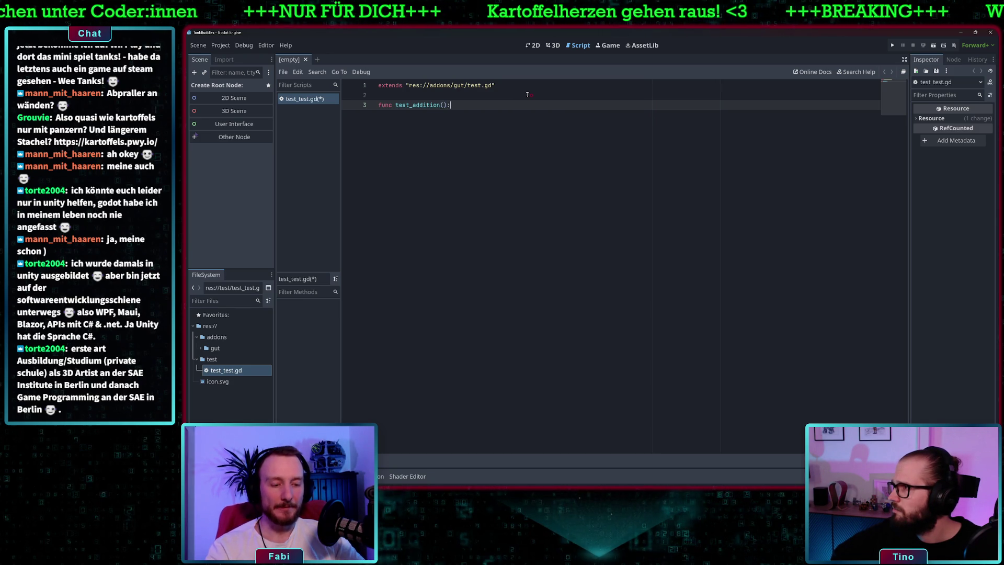
{"action": "type", "text": "):"}
{"action": "key", "text": "Return"}
{"action": "type", "text": "asser"}
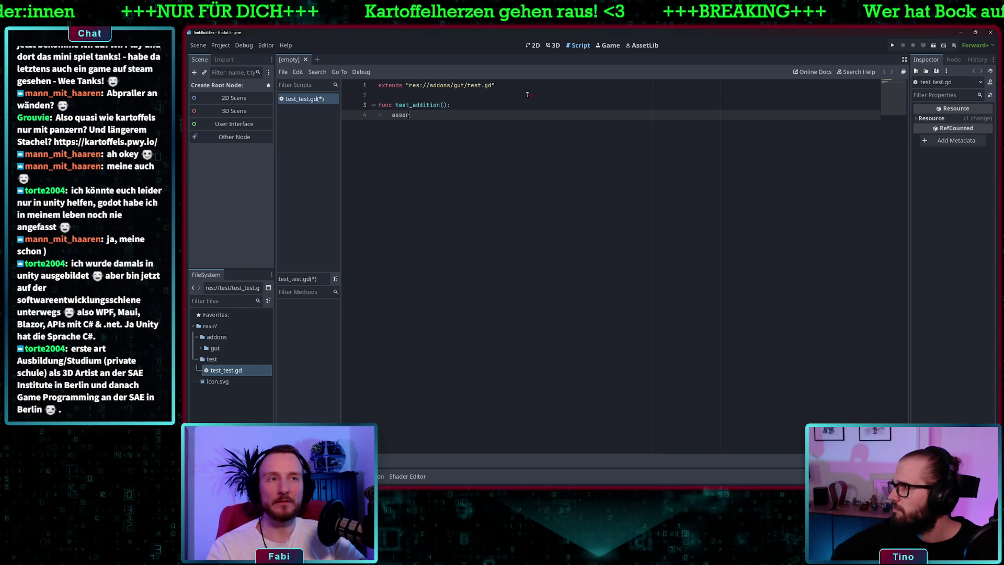
{"action": "type", "text": "t_eq"}
{"action": "key", "text": "Return"}
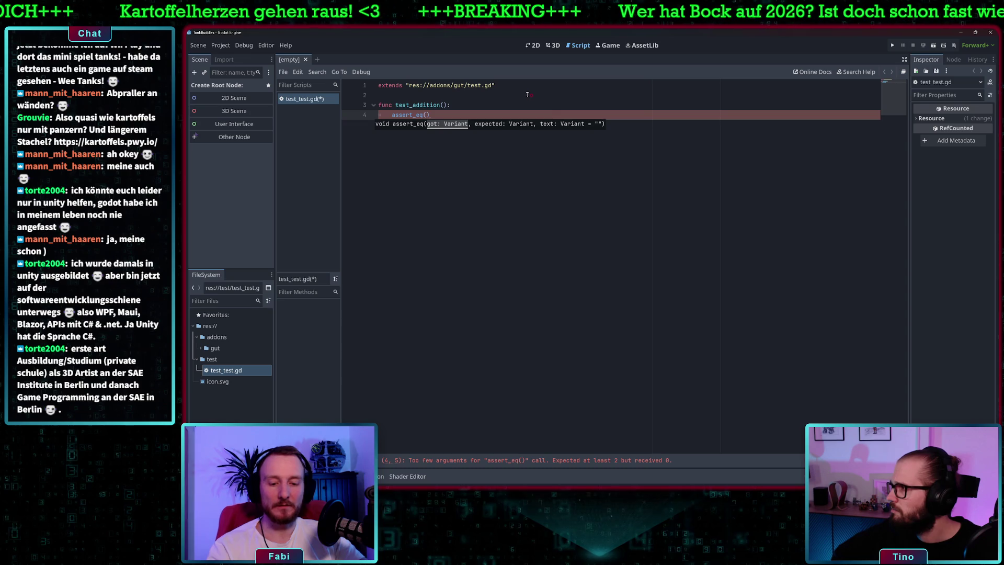
{"action": "type", "text": "2+2, "}
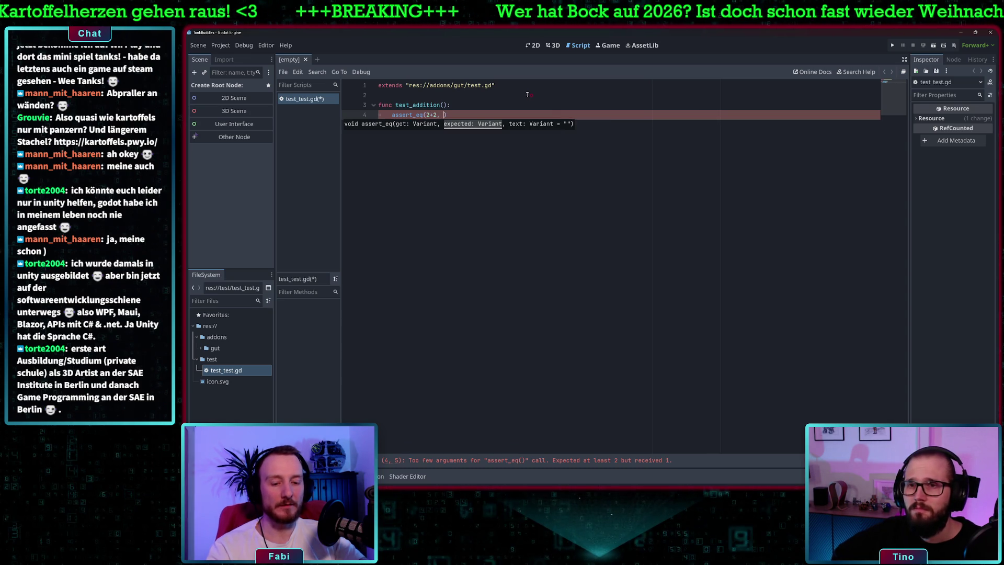
{"action": "type", "text": "4"}
{"action": "left_click", "coordinate": [527, 96]}
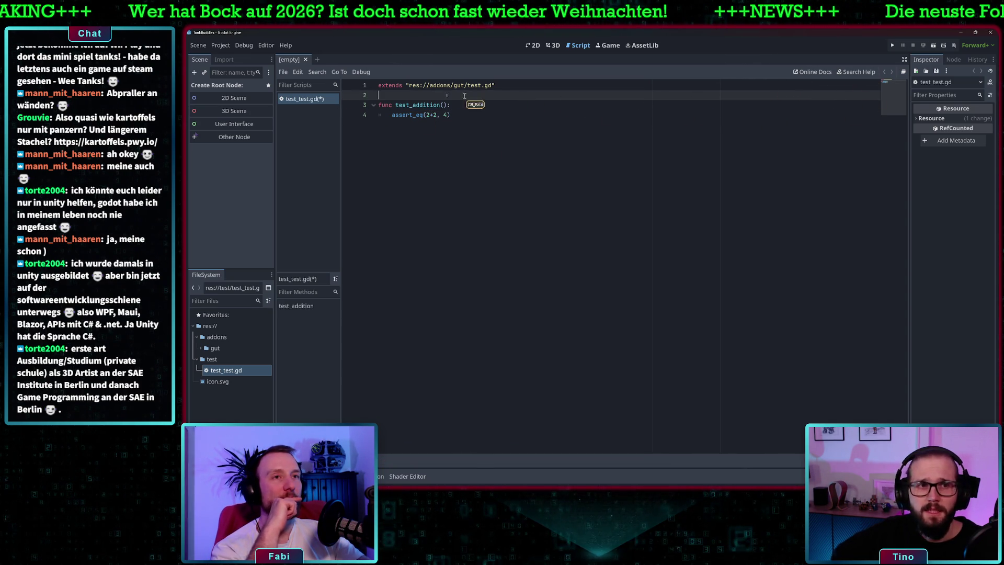
Open and dismiss the test_test.gd context menu, then expand addons/gut in FileSystem.
{"action": "left_click", "coordinate": [480, 110]}
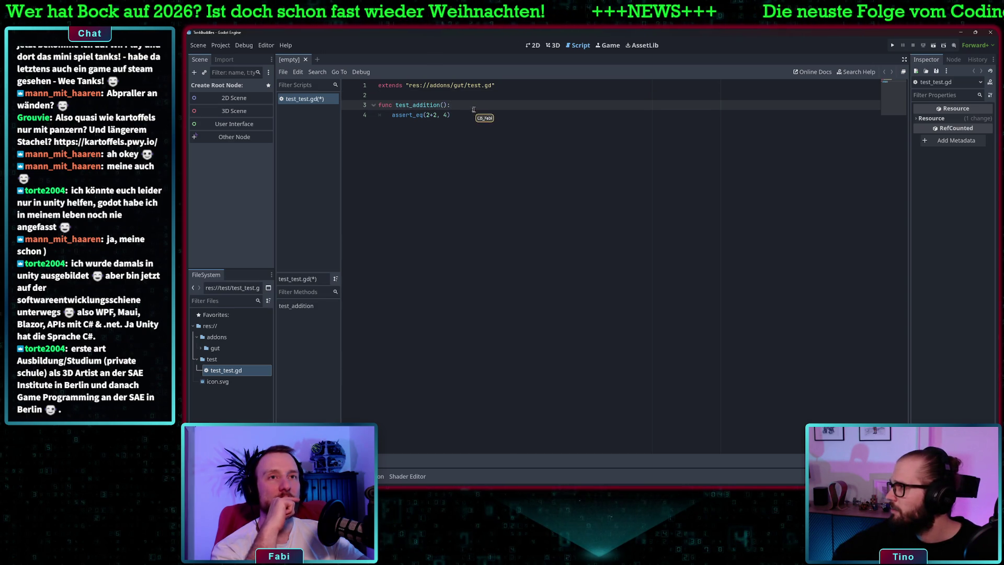
{"action": "right_click", "coordinate": [312, 102]}
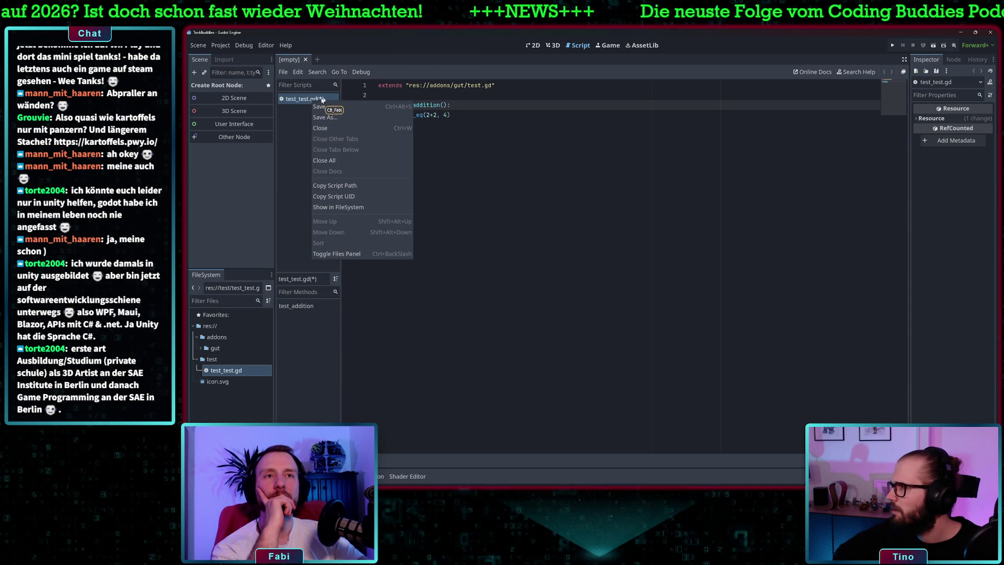
{"action": "left_click", "coordinate": [444, 248], "text": "shift"}
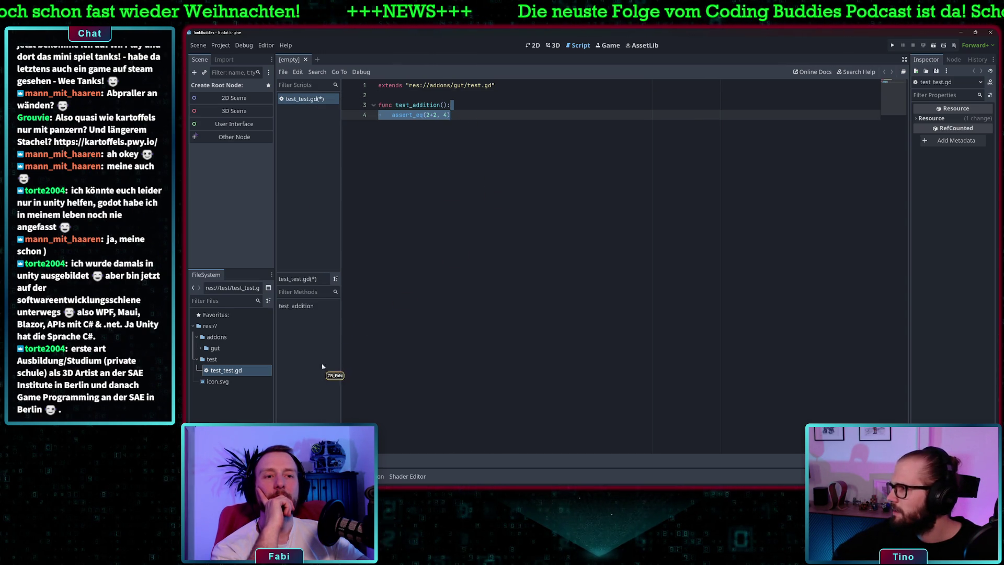
{"action": "left_click", "coordinate": [202, 348]}
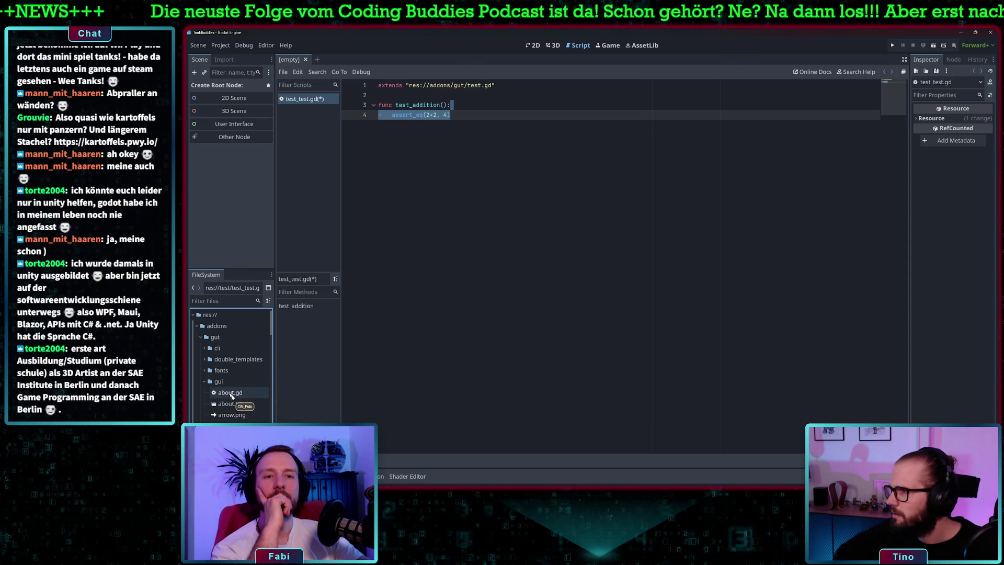
{"action": "scroll", "coordinate": [217, 389], "scroll_direction": "down", "scroll_amount": 2}
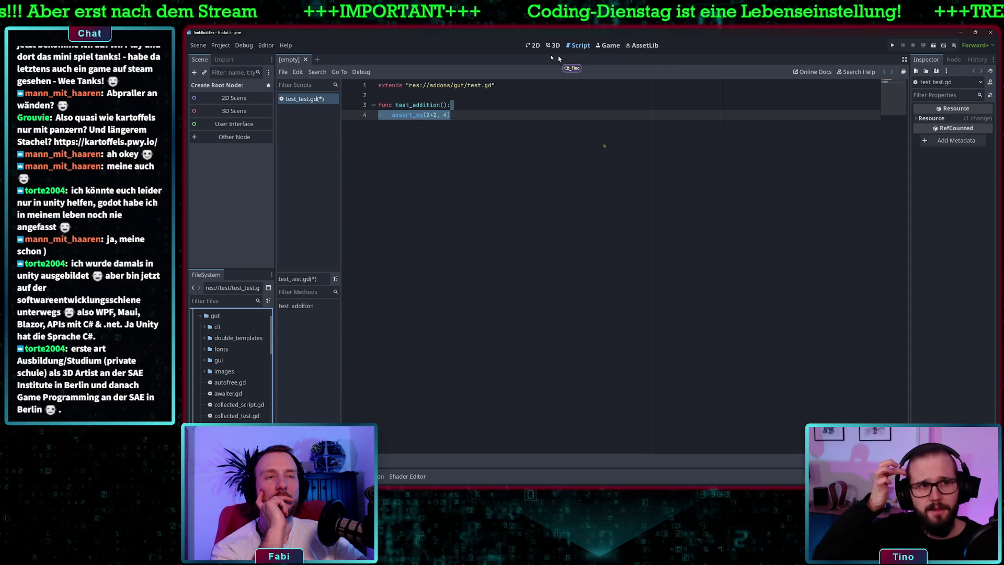
{"action": "left_click", "coordinate": [260, 47]}
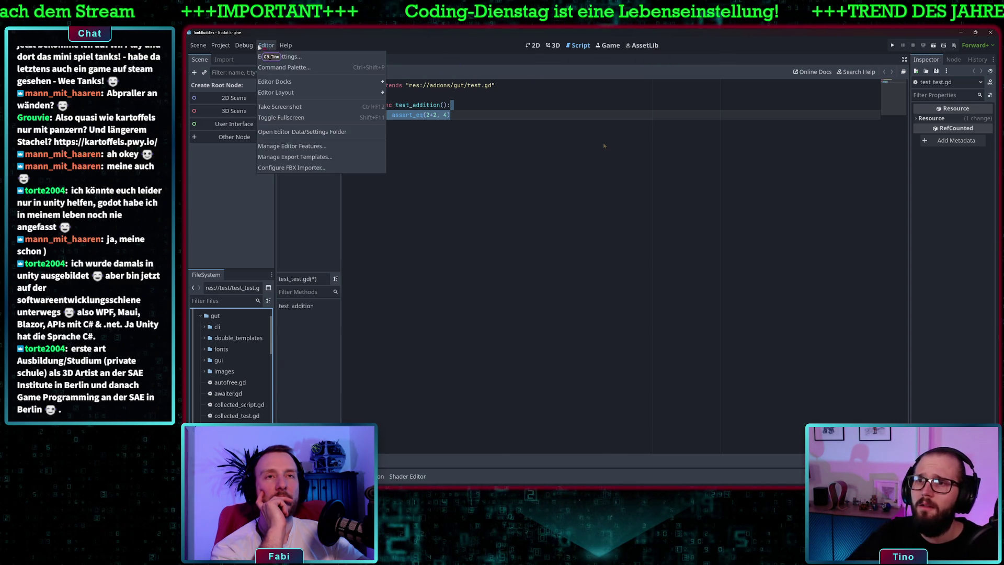
Browse the Debug and Project menus.
{"action": "left_click", "coordinate": [241, 49]}
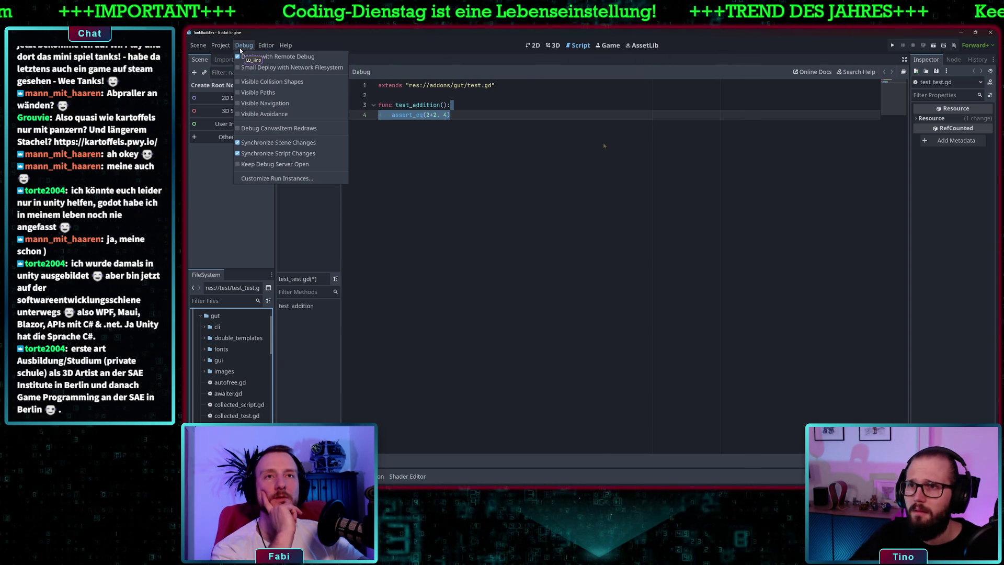
{"action": "left_click", "coordinate": [220, 47]}
{"action": "left_click", "coordinate": [220, 47]}
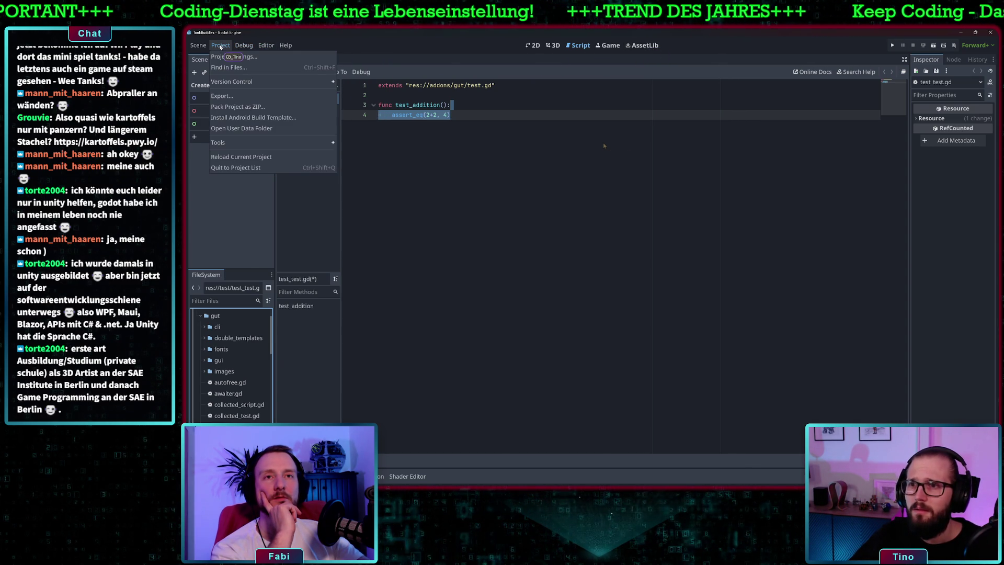
{"action": "mouse_move", "coordinate": [220, 142]}
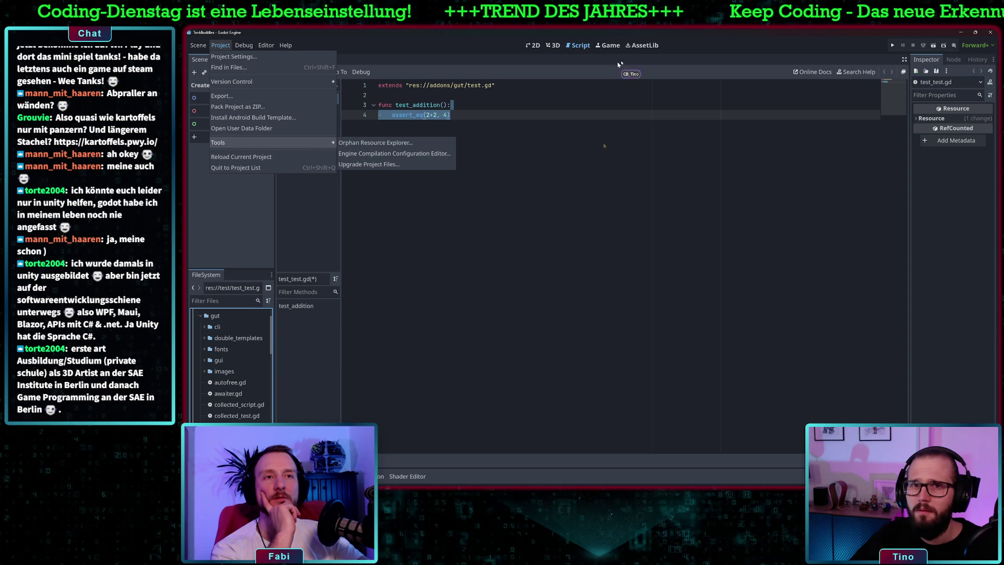
View the GUT - Godot Unit Testing details in AssetLib, close them, and collapse the gut folder.
{"action": "left_click", "coordinate": [643, 48]}
{"action": "left_click", "coordinate": [646, 47]}
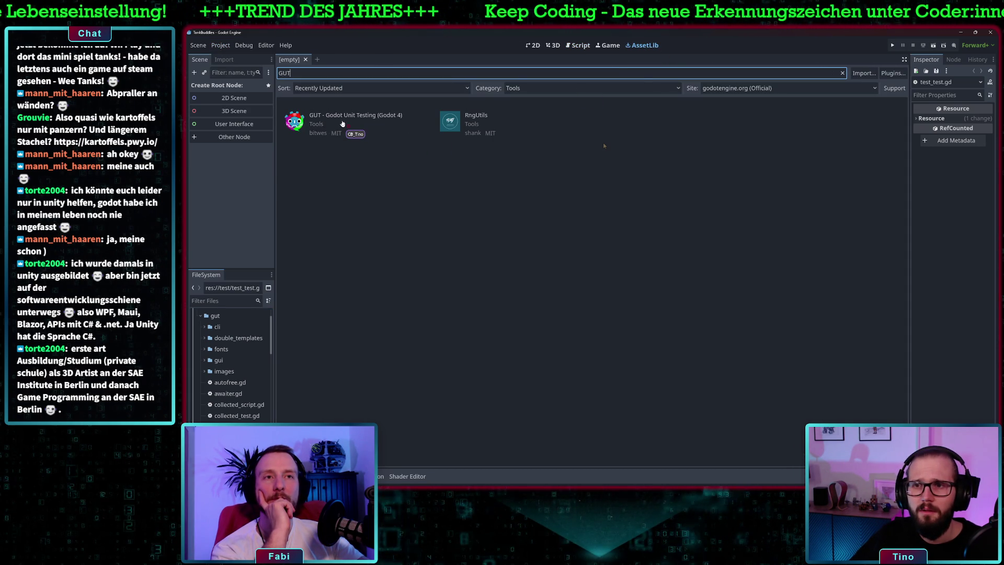
{"action": "left_click", "coordinate": [360, 117]}
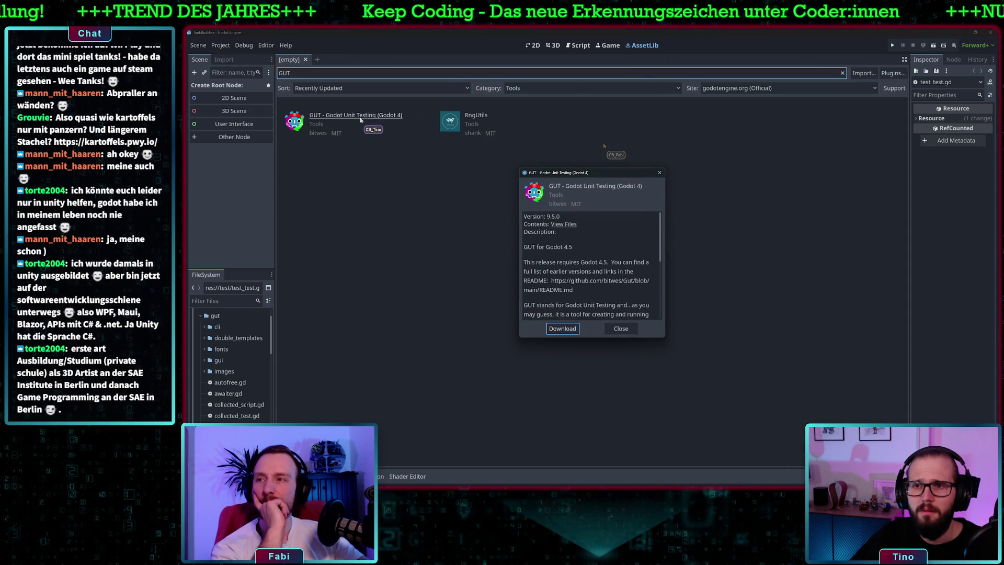
{"action": "scroll", "coordinate": [601, 273], "scroll_direction": "down", "scroll_amount": 8}
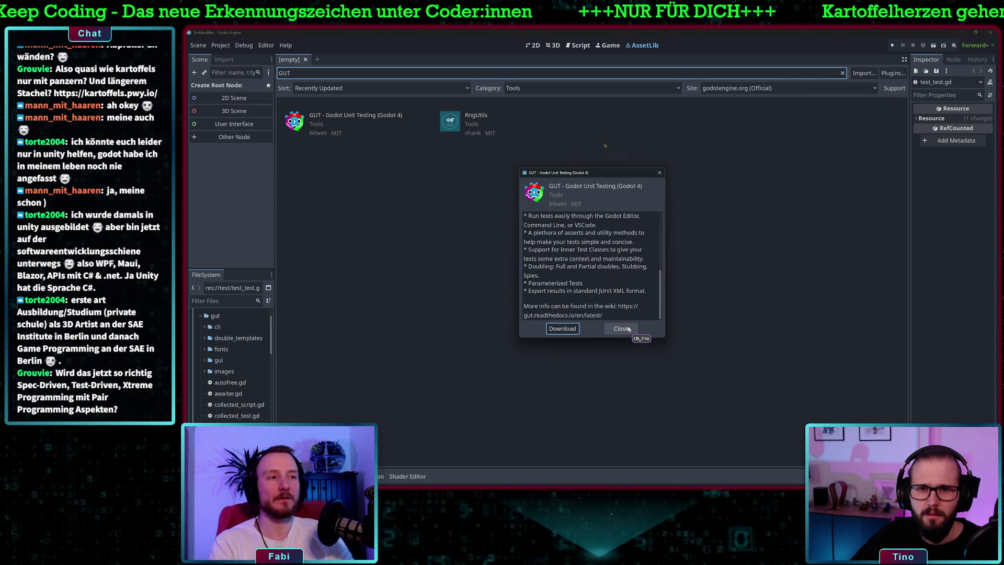
{"action": "left_click", "coordinate": [628, 329]}
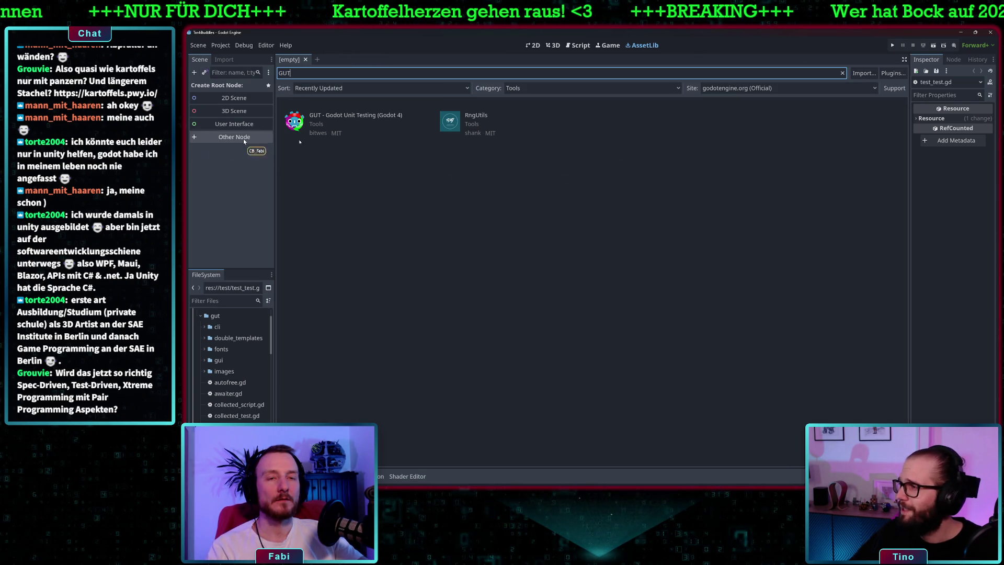
{"action": "left_click", "coordinate": [200, 316]}
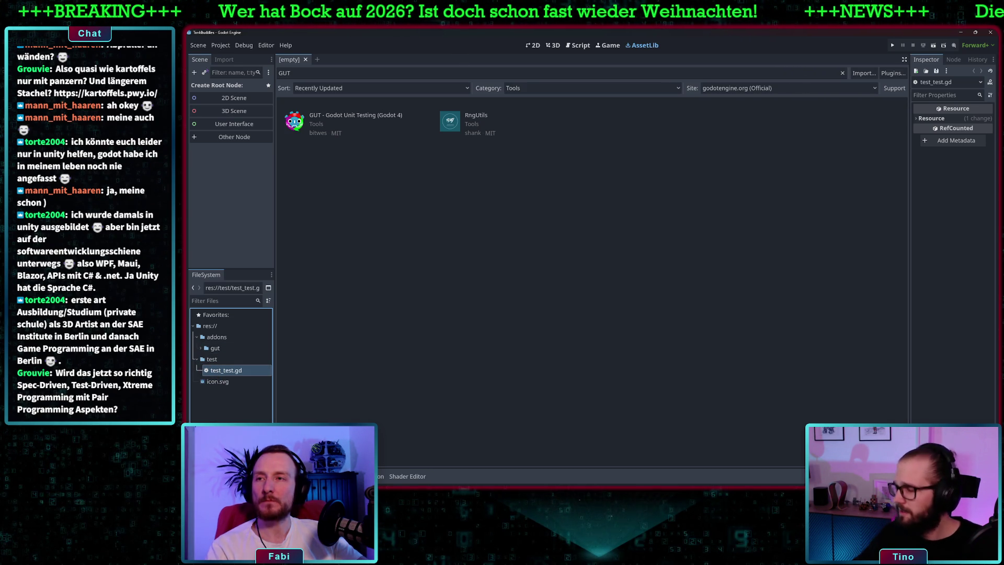
Expand gut > cli in the FileSystem dock and open gut_cli.gd in the Script editor.
{"action": "left_click", "coordinate": [201, 347]}
{"action": "scroll", "coordinate": [214, 375], "scroll_direction": "down", "scroll_amount": 1}
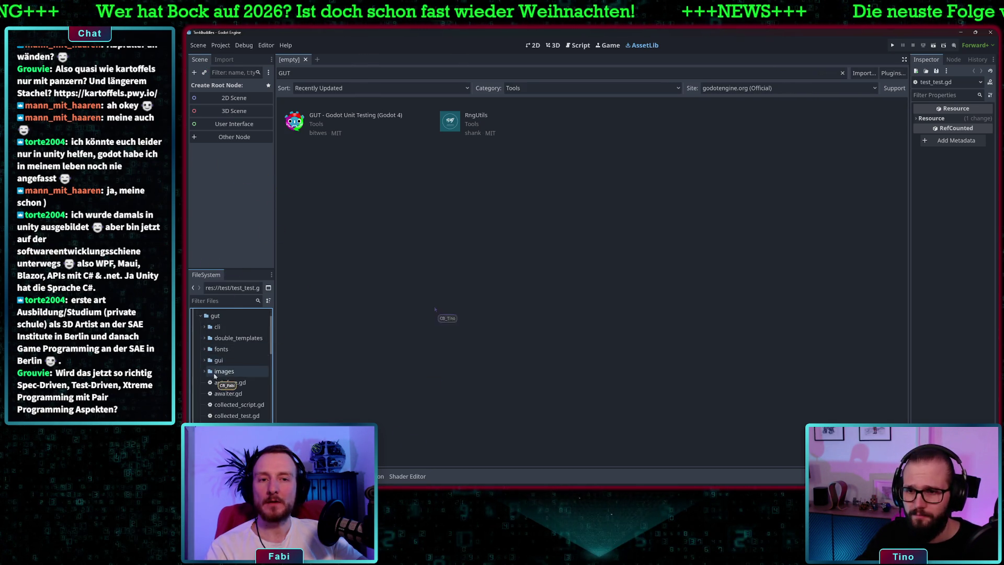
{"action": "left_click", "coordinate": [204, 326]}
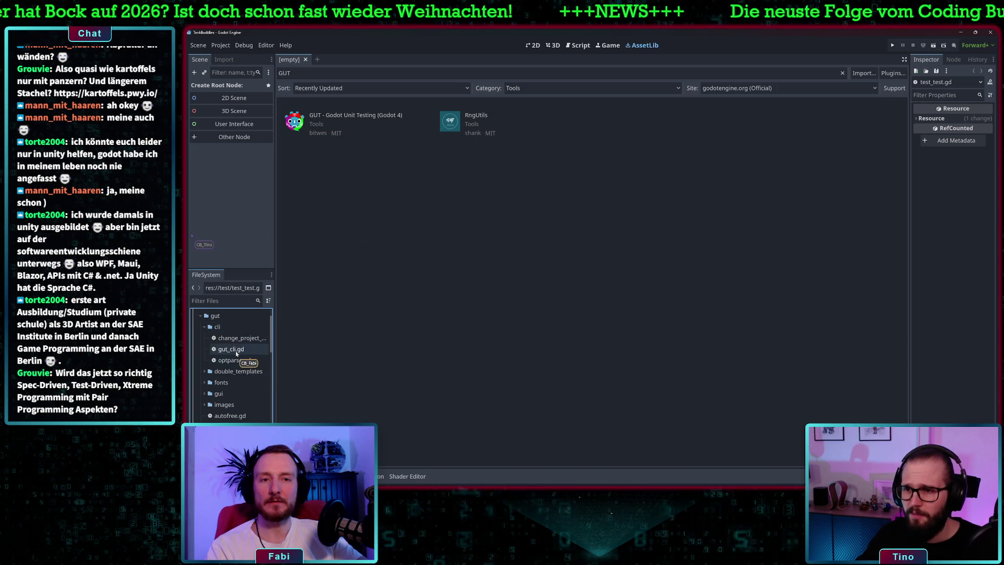
{"action": "double_click", "coordinate": [233, 349]}
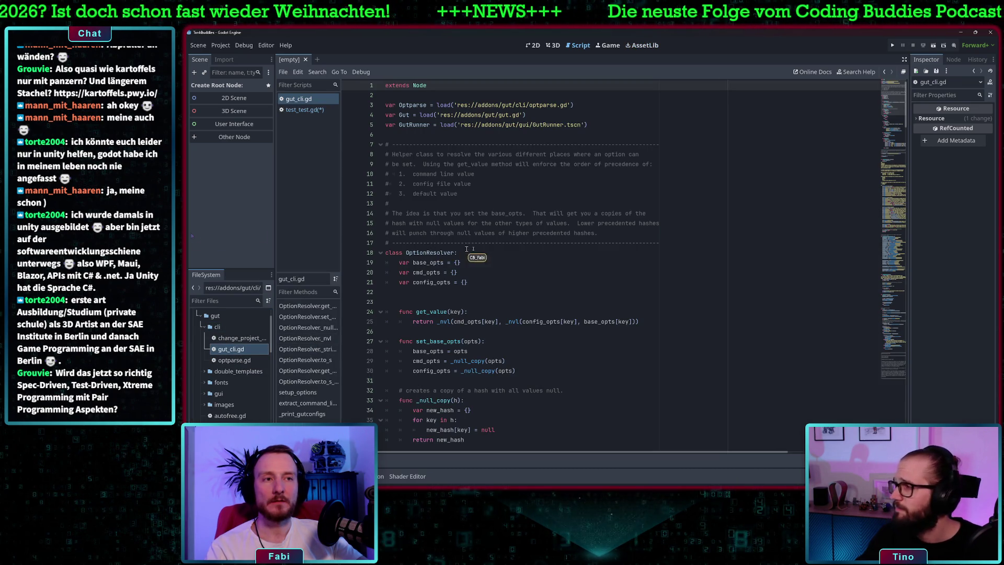
{"action": "scroll", "coordinate": [459, 246], "scroll_direction": "down", "scroll_amount": 6}
{"action": "scroll", "coordinate": [447, 183], "scroll_direction": "up", "scroll_amount": 1}
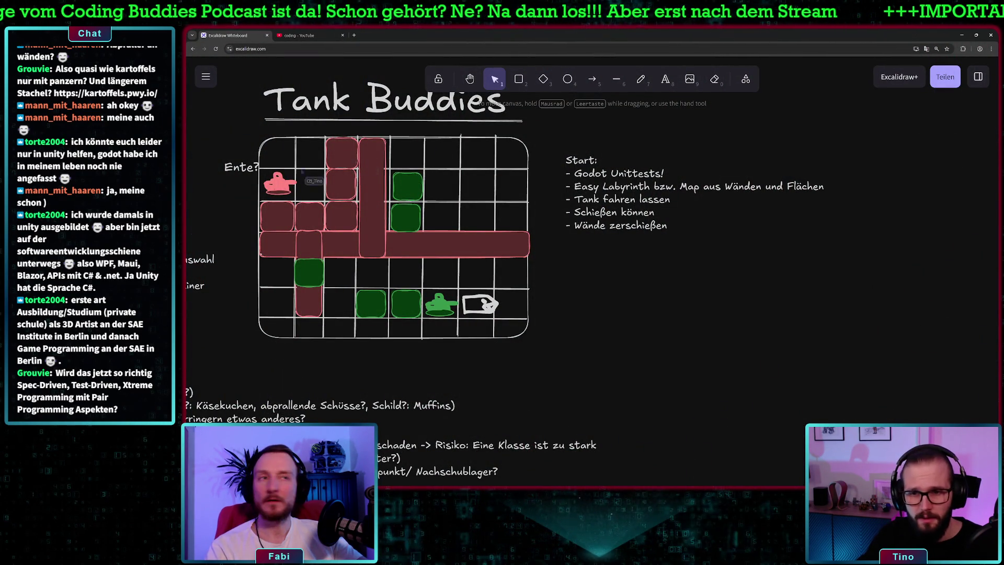
Load gut.readthedocs.io/en/latest/Quick-Start.html in a new Chrome tab, then return to Godot.
{"action": "left_click", "coordinate": [355, 36]}
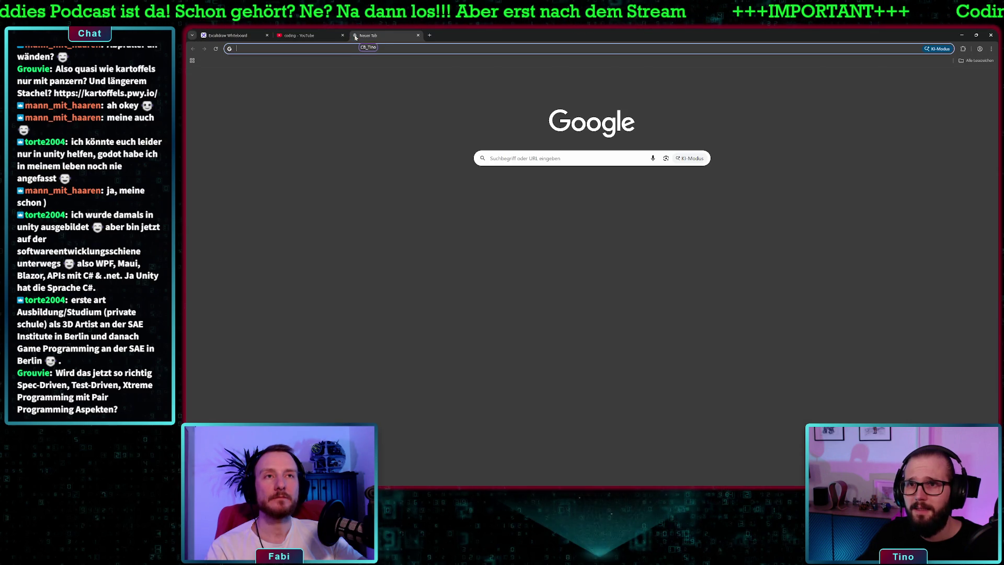
{"action": "left_click", "coordinate": [327, 48]}
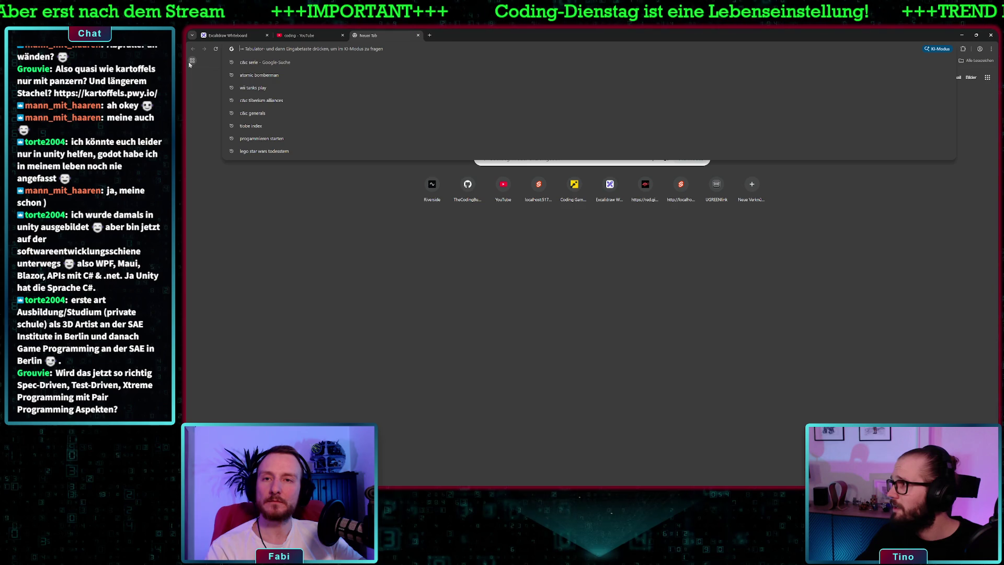
{"action": "type", "text": "https://gut.readthedocs.io/en/latest/Quick-Start.html"}
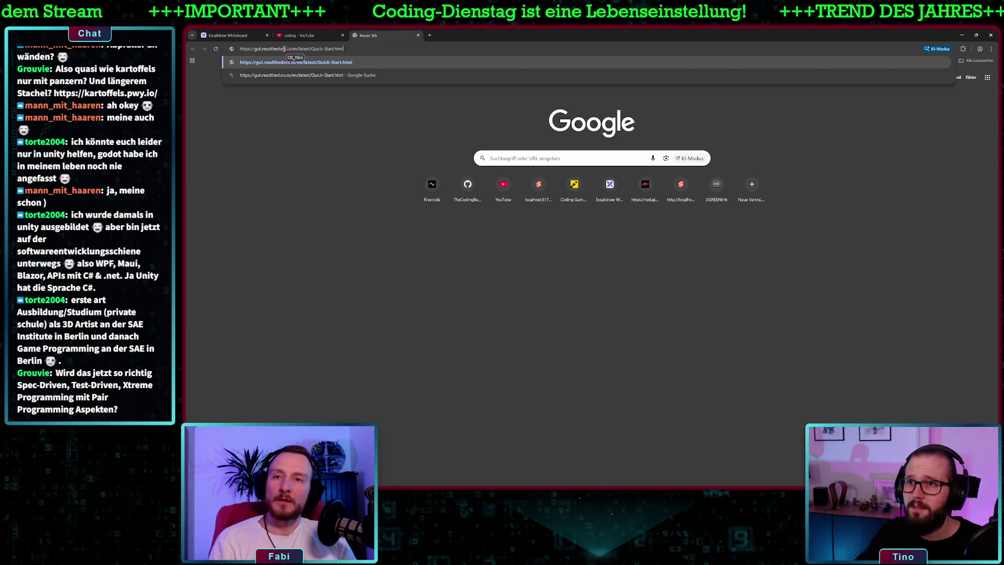
{"action": "key", "text": "Return"}
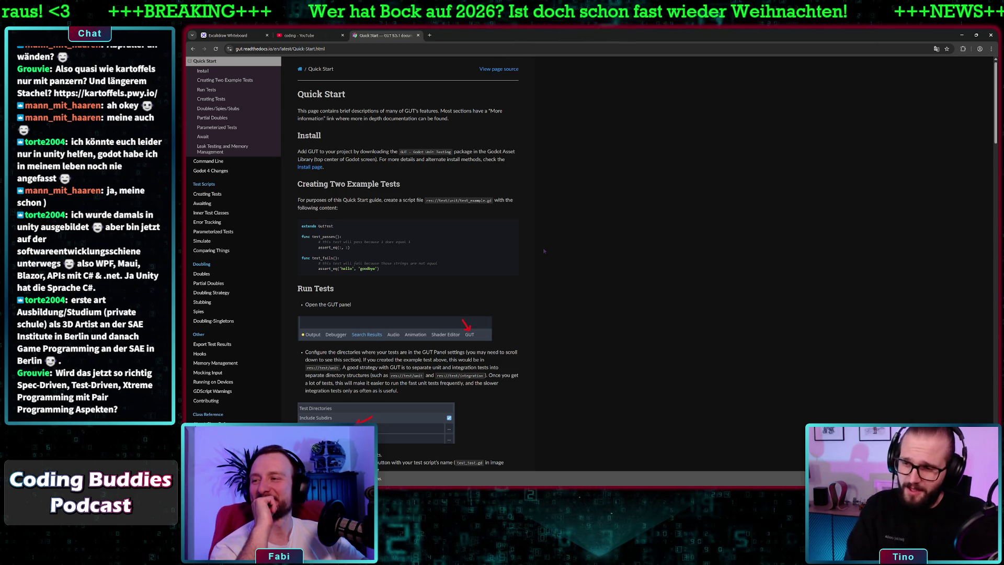
{"action": "key", "text": "alt+Tab"}
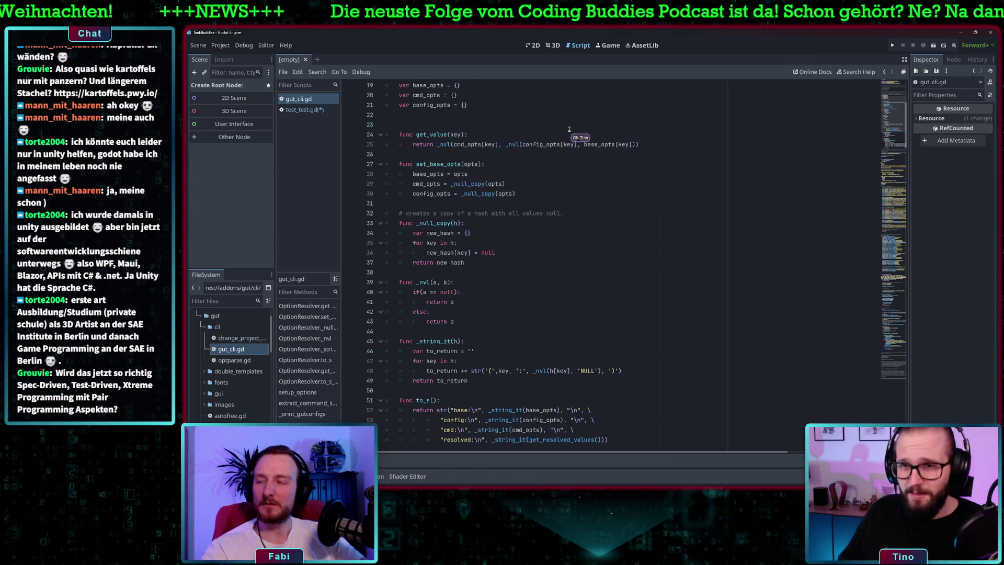
Set a breakpoint on line 19 of gut_cli.gd, then switch to the GUT Quick Start docs.
{"action": "left_click", "coordinate": [348, 84]}
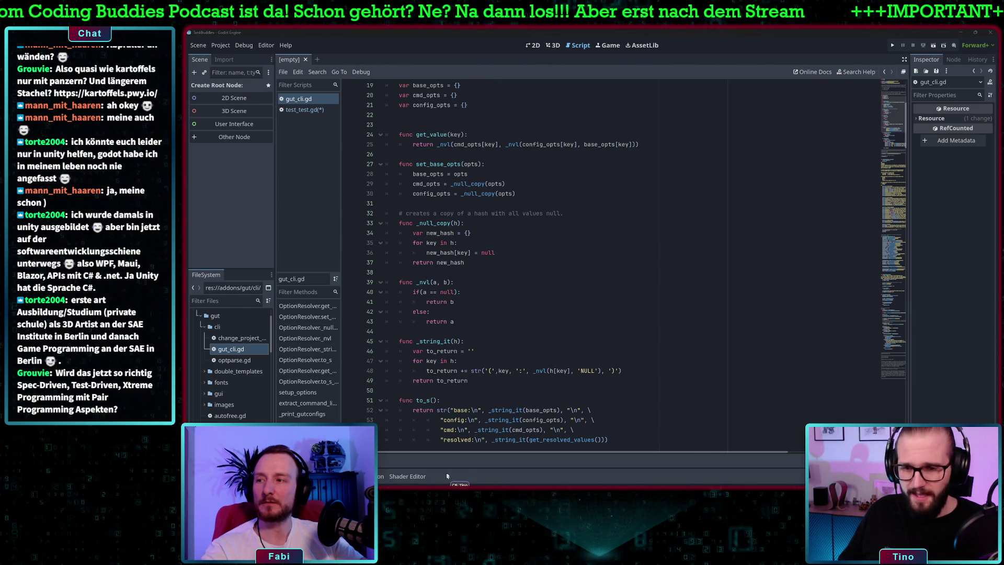
{"action": "key", "text": "alt+Tab"}
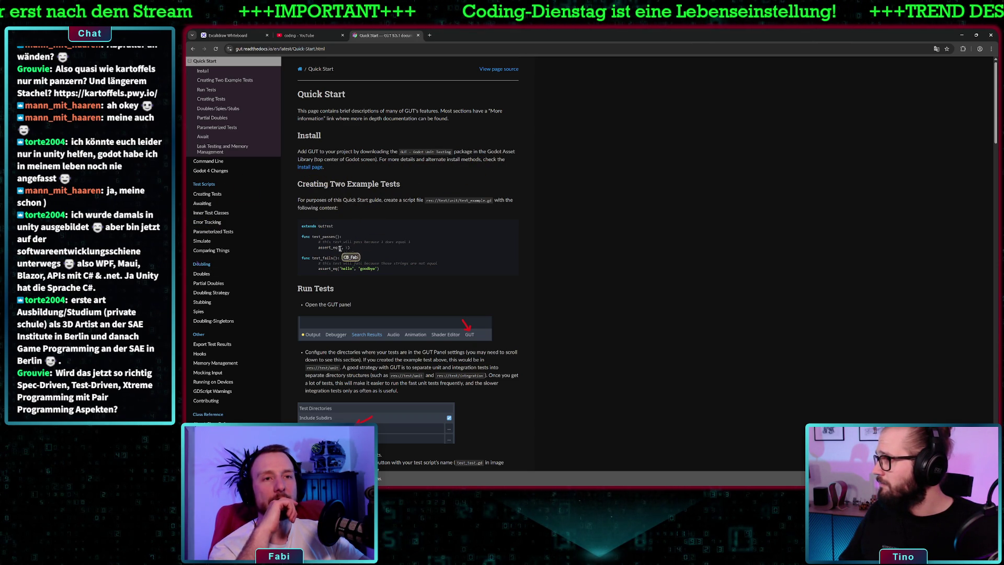
Select GutTest in the Quick Start example test code, then switch back to Godot.
{"action": "double_click", "coordinate": [326, 226]}
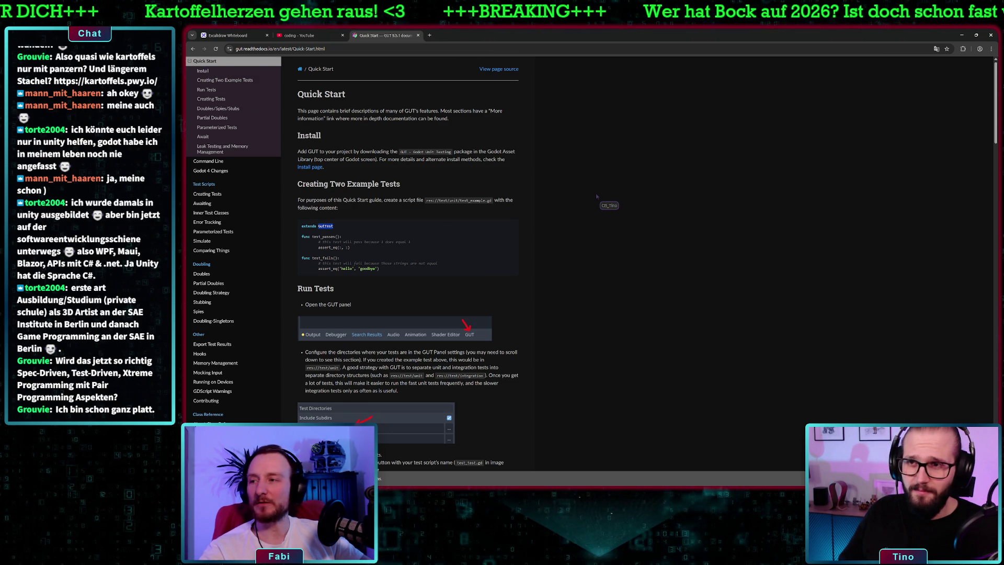
{"action": "key", "text": "alt+Tab"}
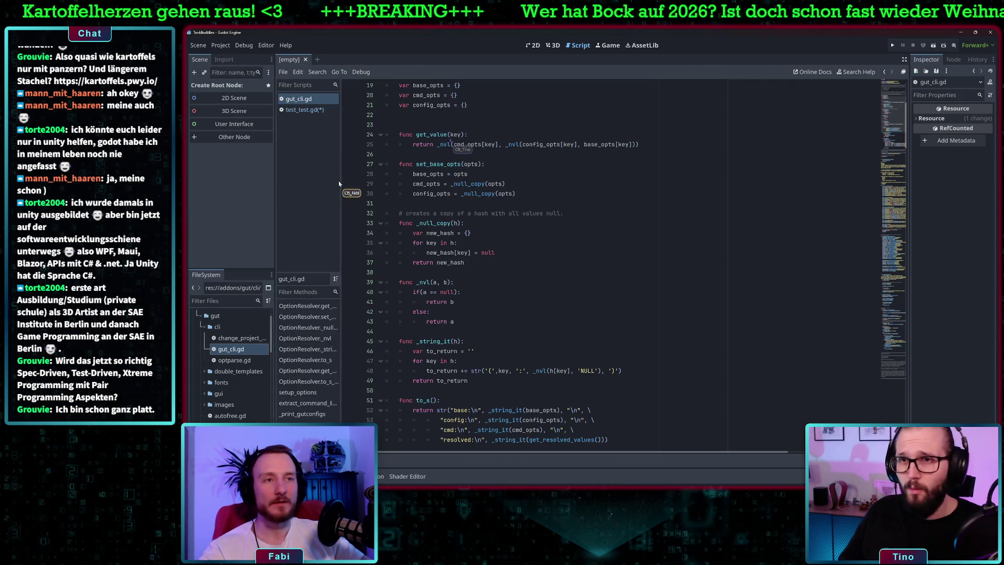
Turn on the Gut plugin in Project Settings > Plugins and run all tests from the GUT panel.
{"action": "left_click", "coordinate": [220, 46]}
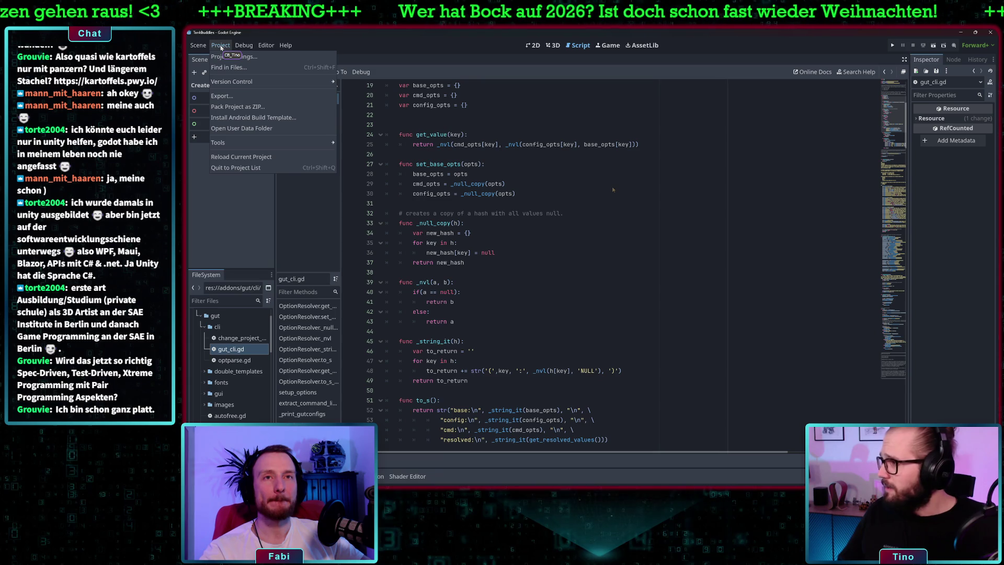
{"action": "left_click", "coordinate": [236, 56]}
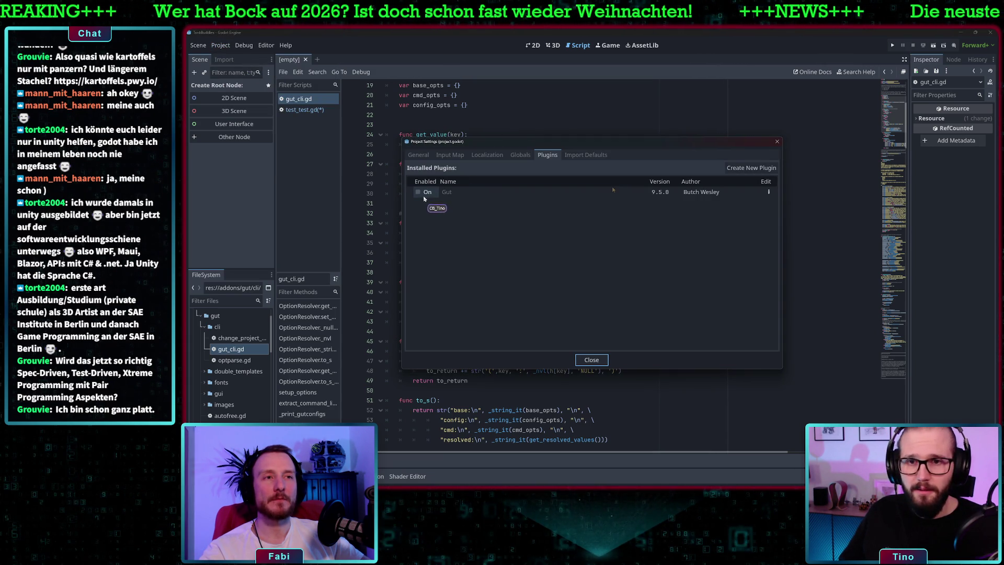
{"action": "left_click", "coordinate": [417, 193]}
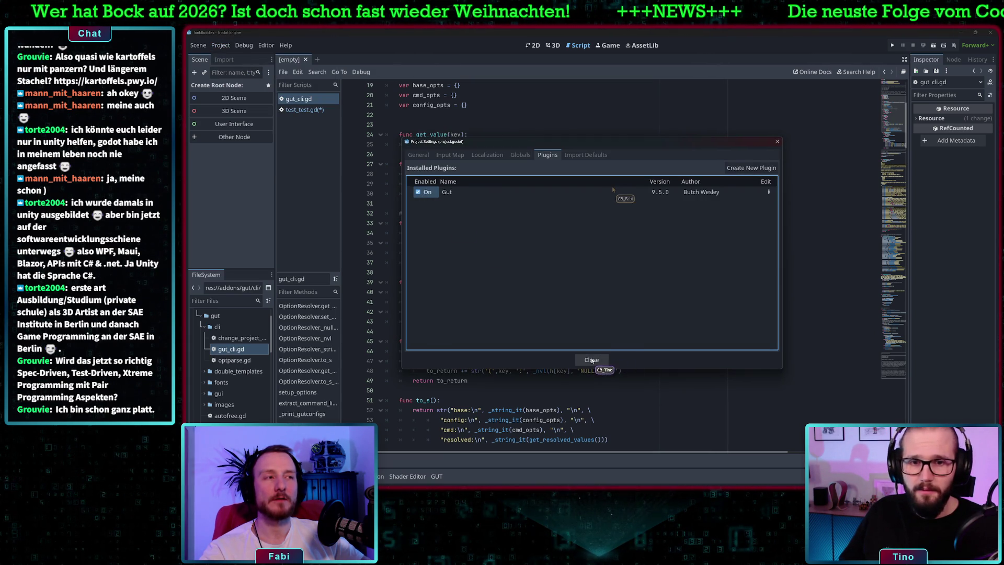
{"action": "left_click", "coordinate": [590, 360]}
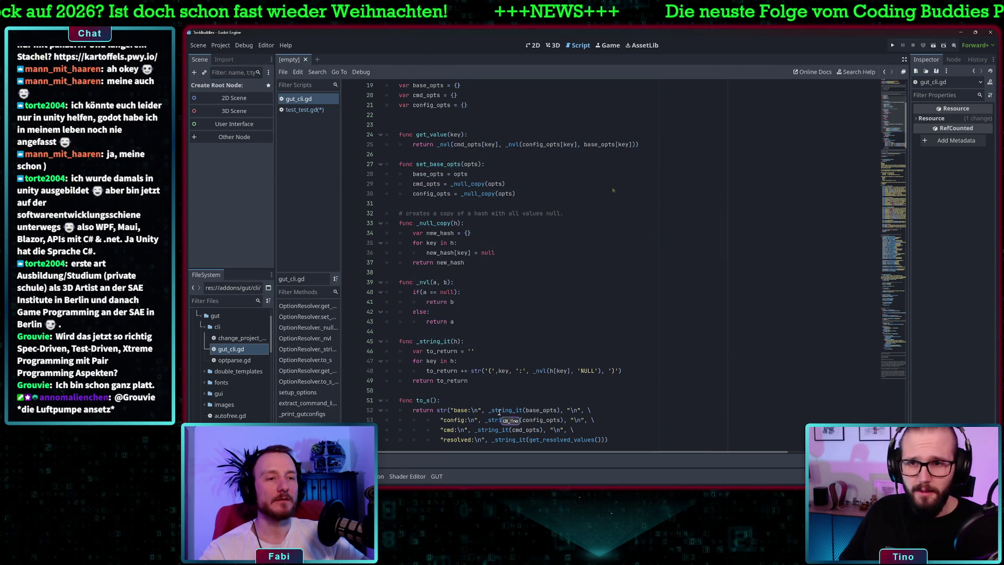
{"action": "left_click", "coordinate": [437, 476]}
{"action": "left_click", "coordinate": [292, 396]}
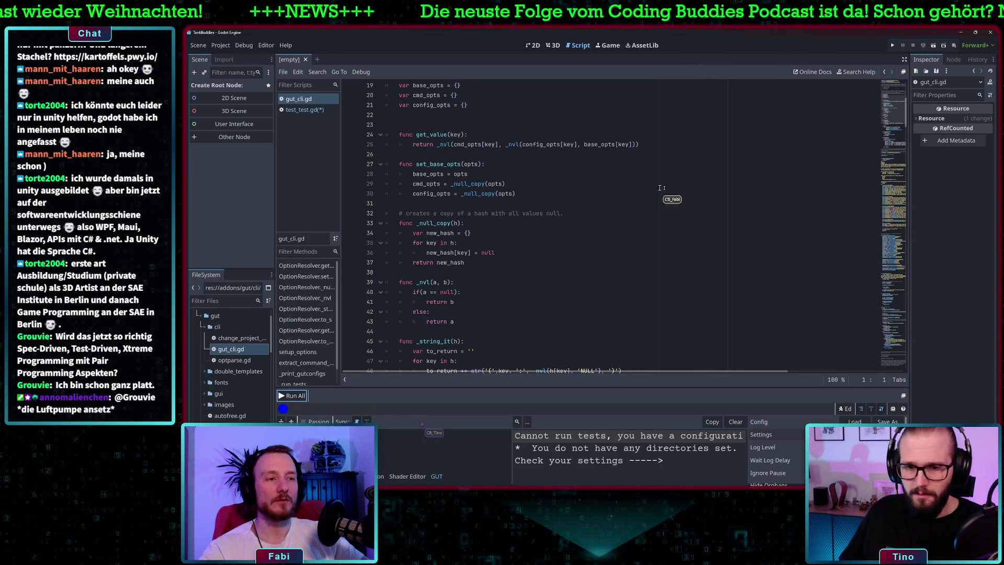
Enlarge the GUT panel, set test directory 0 to res://test, and run all tests.
{"action": "left_click_drag", "start_coordinate": [586, 386], "coordinate": [585, 333]}
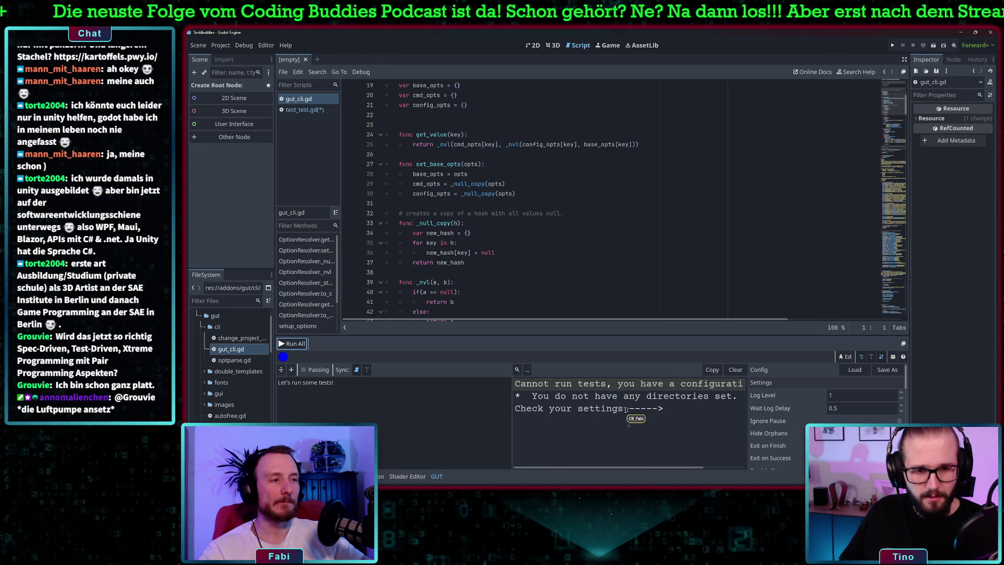
{"action": "scroll", "coordinate": [704, 412], "scroll_direction": "down", "scroll_amount": 2}
{"action": "scroll", "coordinate": [799, 442], "scroll_direction": "down", "scroll_amount": 5}
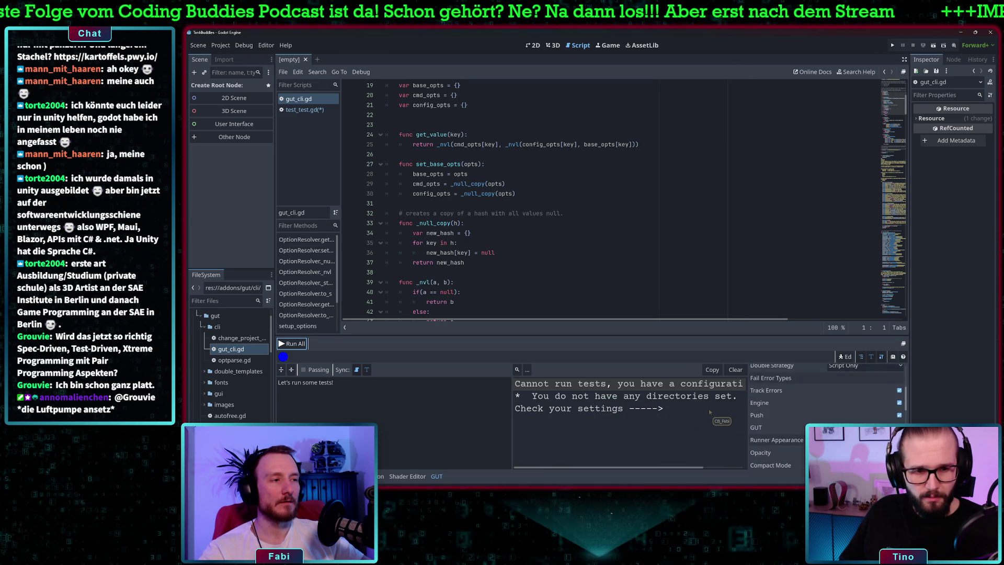
{"action": "scroll", "coordinate": [799, 442], "scroll_direction": "down", "scroll_amount": 1}
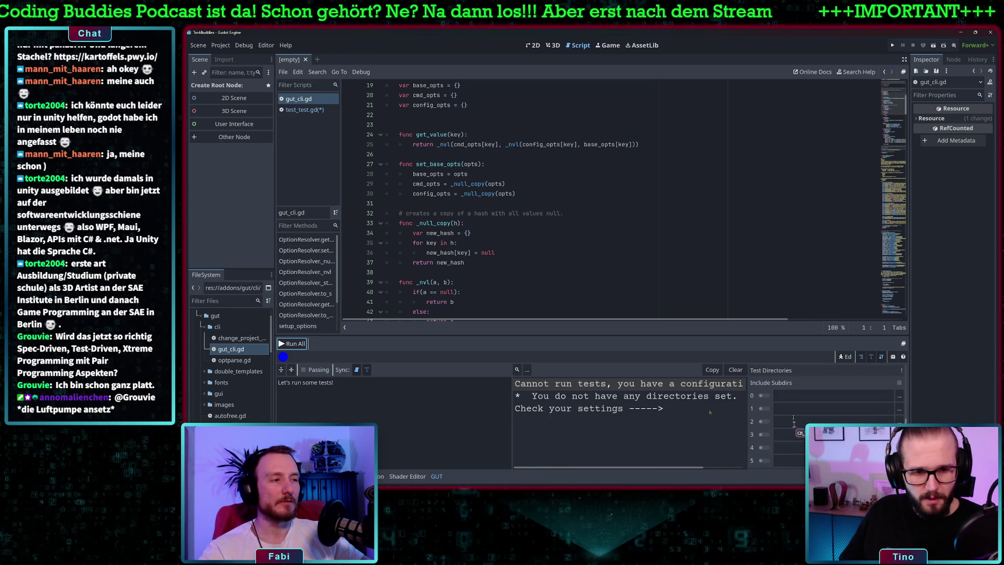
{"action": "left_click", "coordinate": [799, 398]}
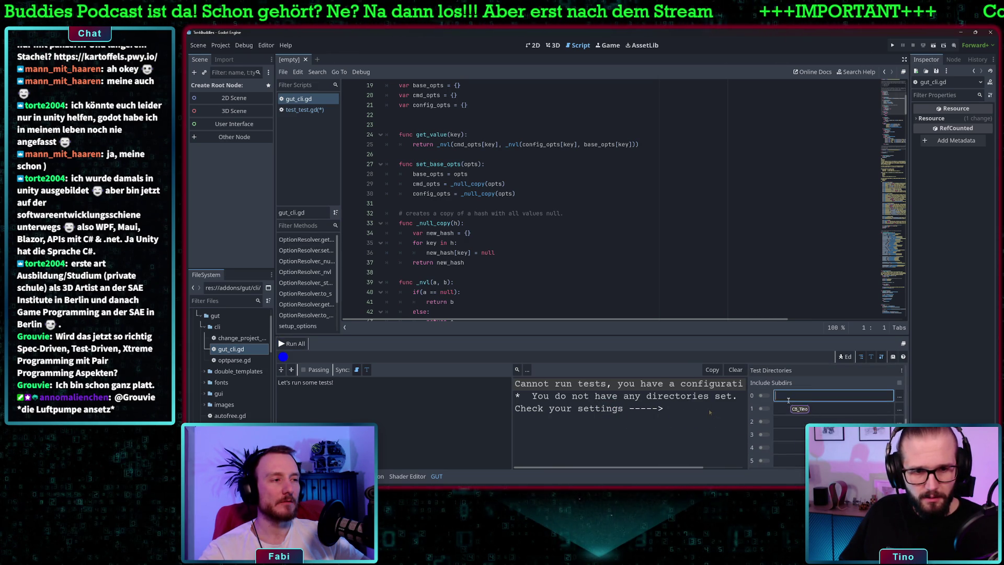
{"action": "left_click", "coordinate": [899, 396]}
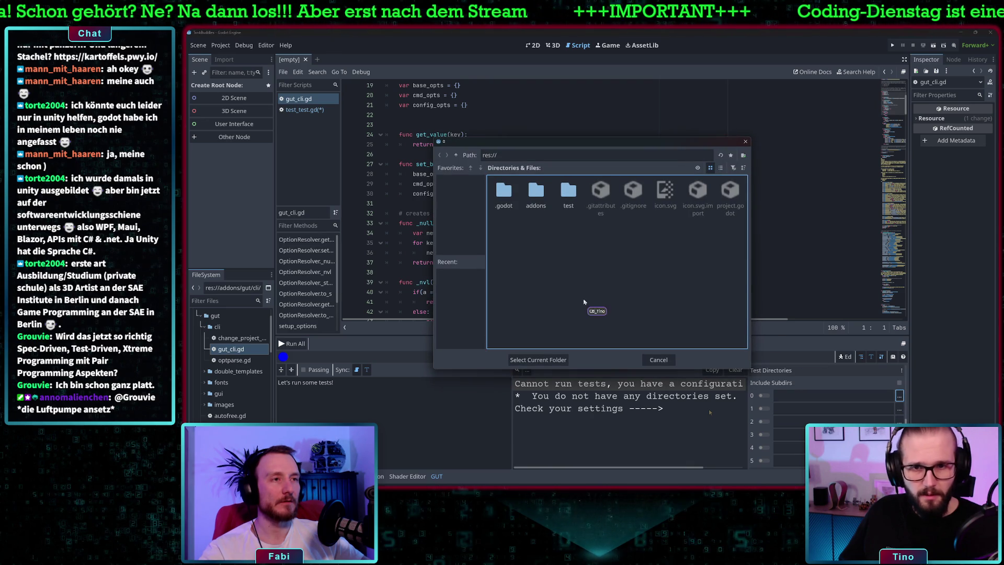
{"action": "left_click", "coordinate": [568, 198]}
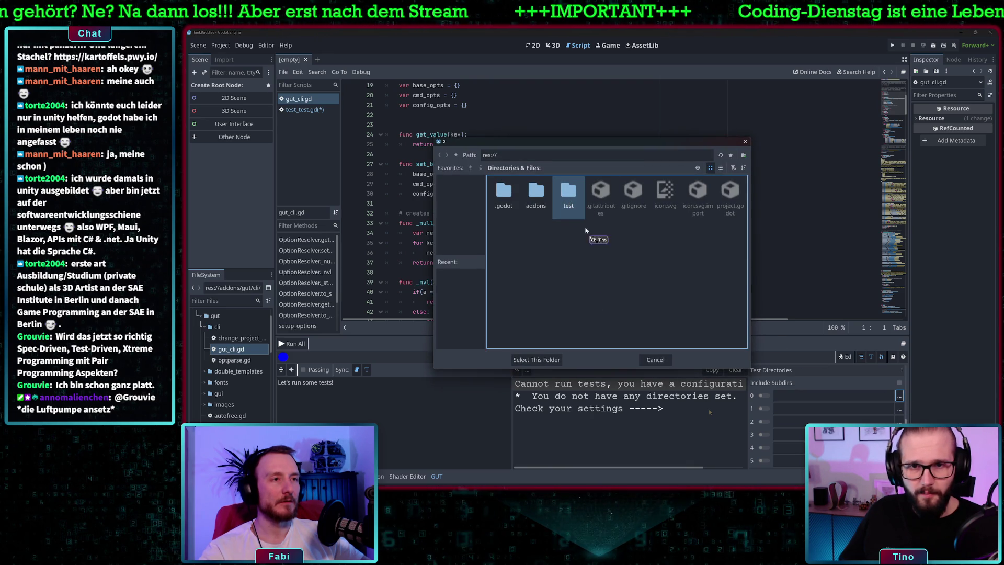
{"action": "left_click", "coordinate": [536, 360]}
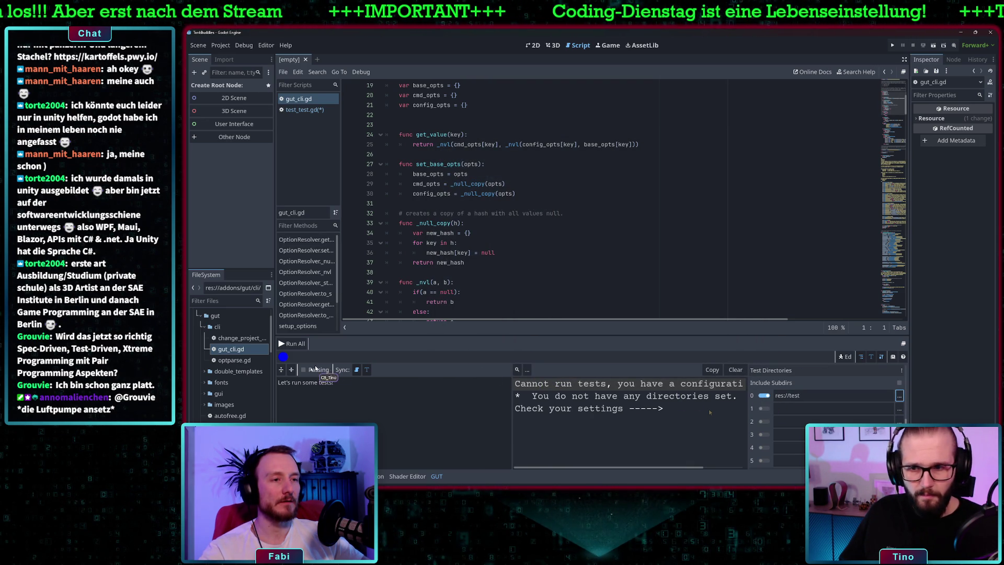
{"action": "left_click", "coordinate": [291, 343]}
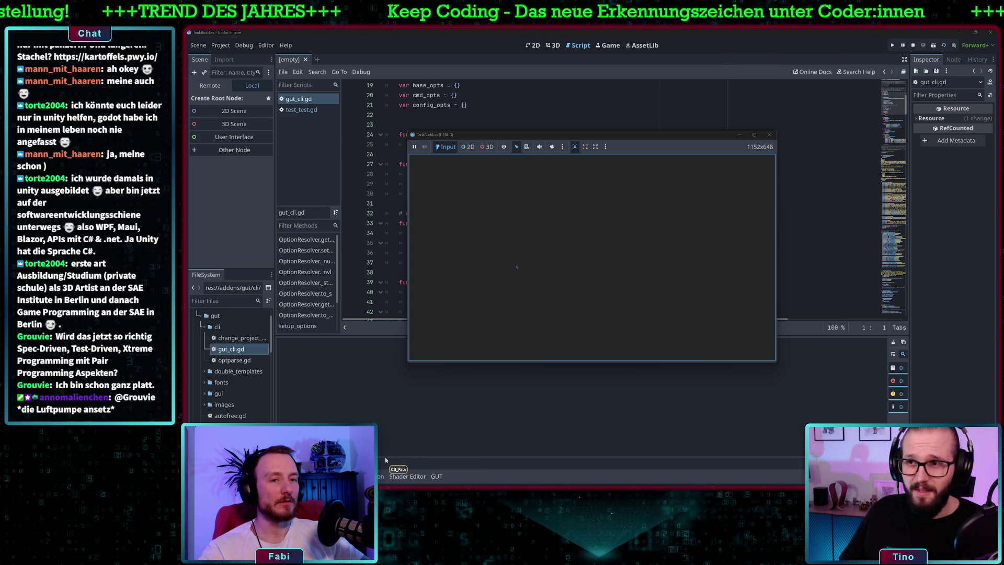
Watch the run in the GUT panel, then close the finished test game window.
{"action": "left_click", "coordinate": [434, 476]}
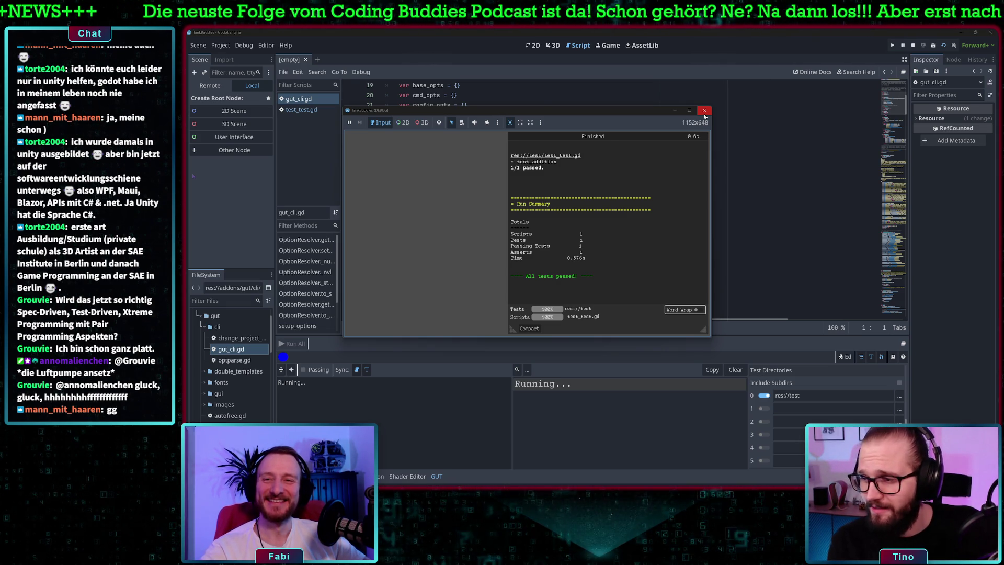
{"action": "left_click", "coordinate": [705, 111]}
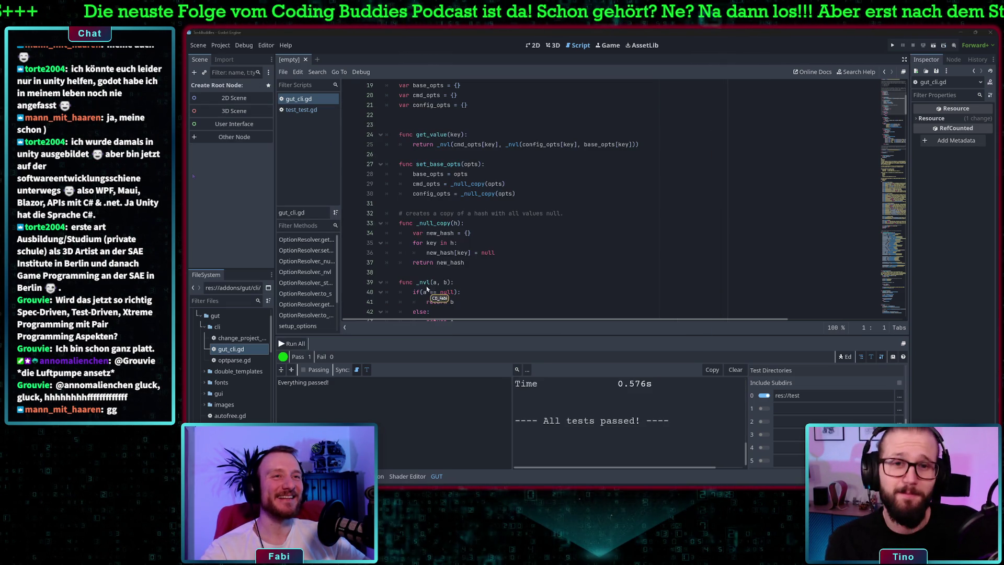
Close gut_cli.gd from the script list and switch to the GUT docs in Chrome.
{"action": "right_click", "coordinate": [316, 101]}
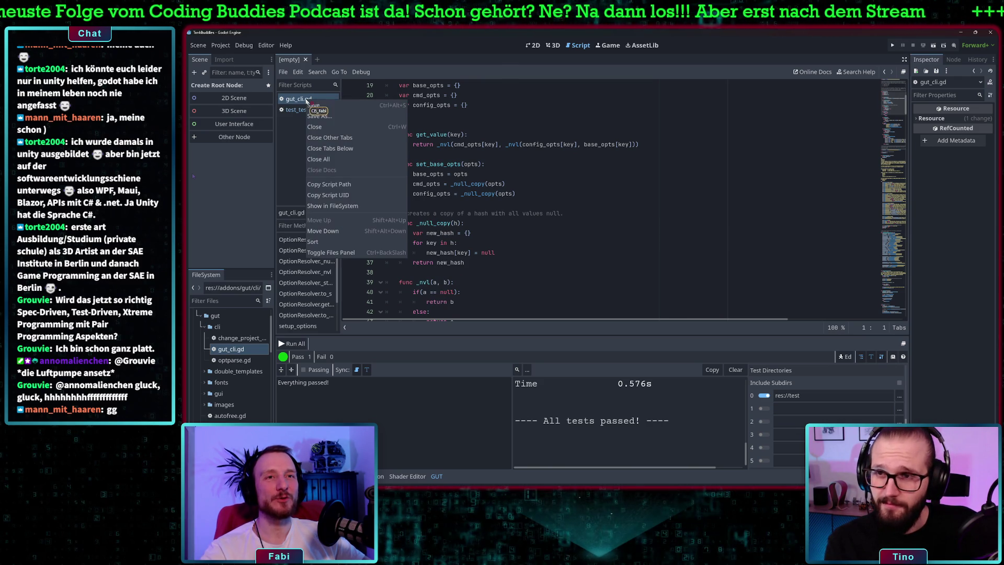
{"action": "left_click", "coordinate": [345, 134]}
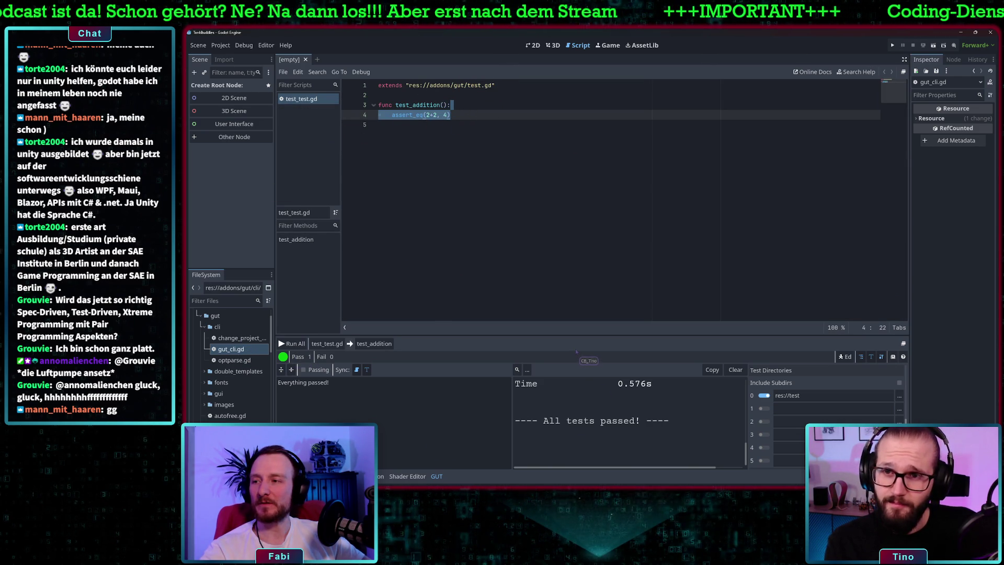
{"action": "key", "text": "alt+Tab"}
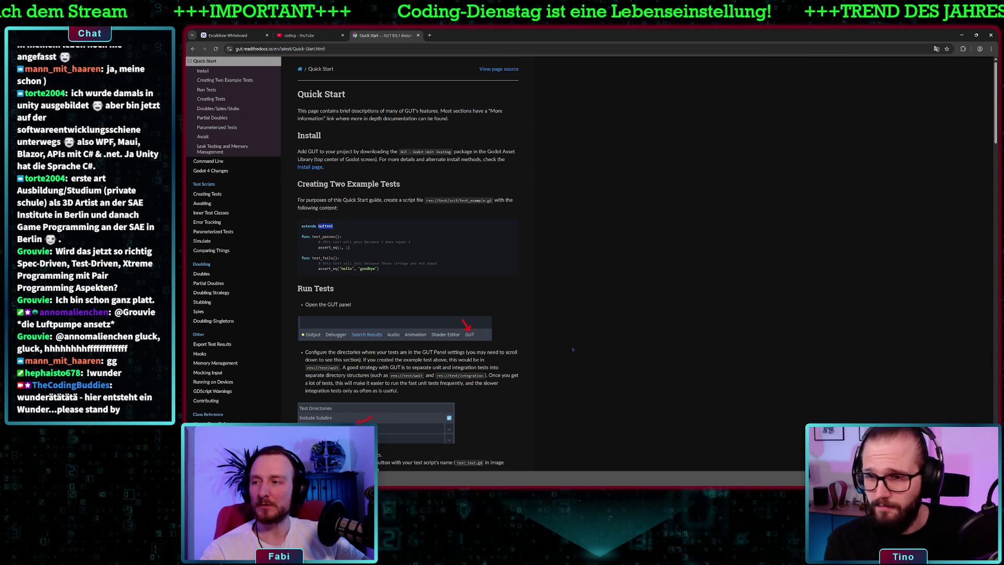
Switch from Chrome back to the Godot editor.
{"action": "key", "text": "alt+Tab"}
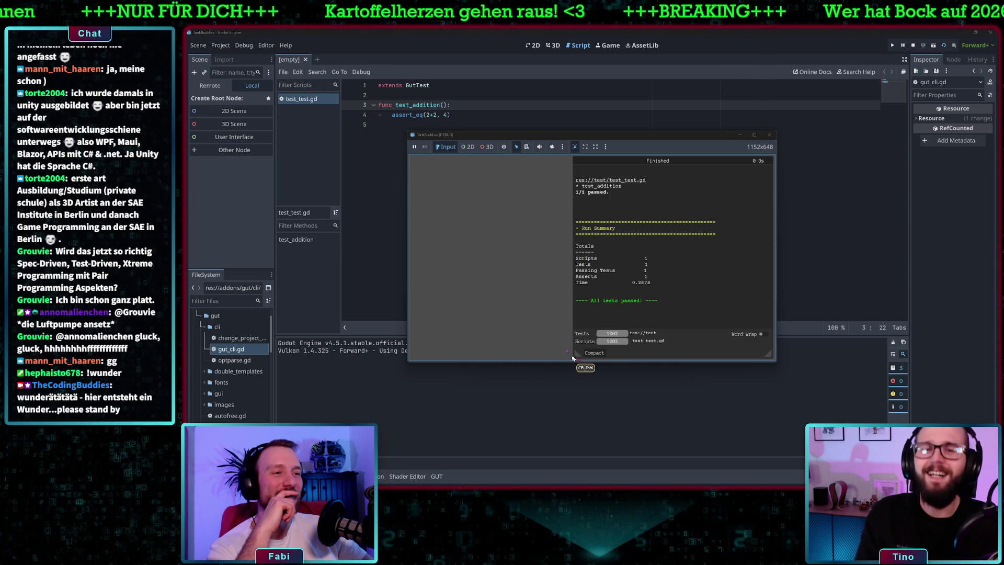
Widen the results area, close the test window, collapse the gut folder, and click into line 4.
{"action": "left_click_drag", "start_coordinate": [574, 357], "coordinate": [416, 355]}
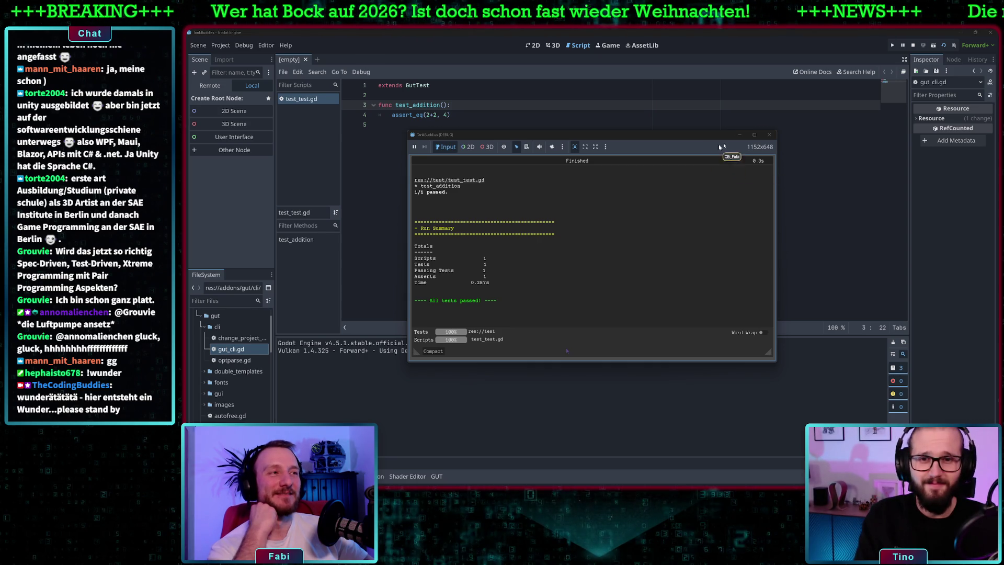
{"action": "left_click", "coordinate": [770, 135]}
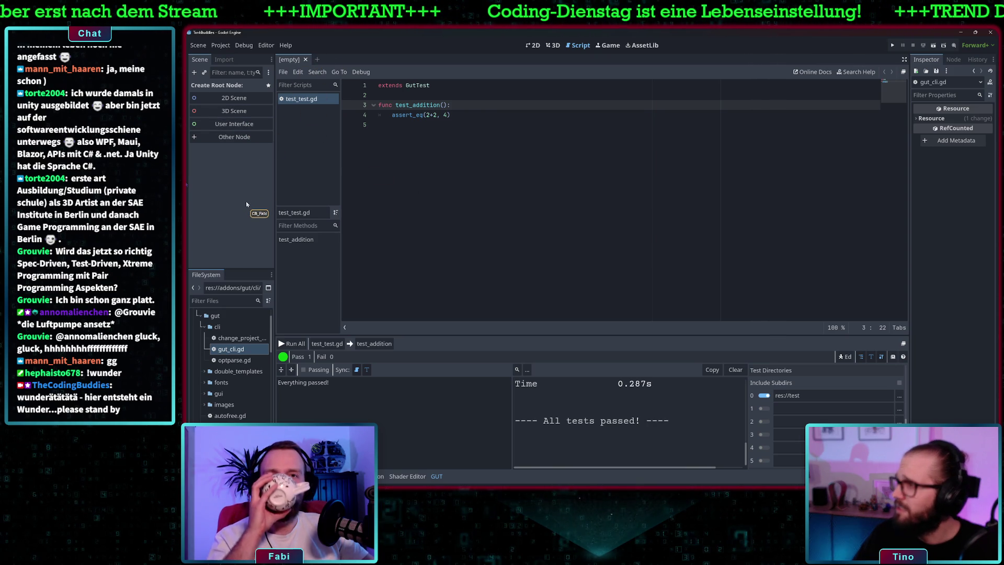
{"action": "left_click", "coordinate": [201, 317]}
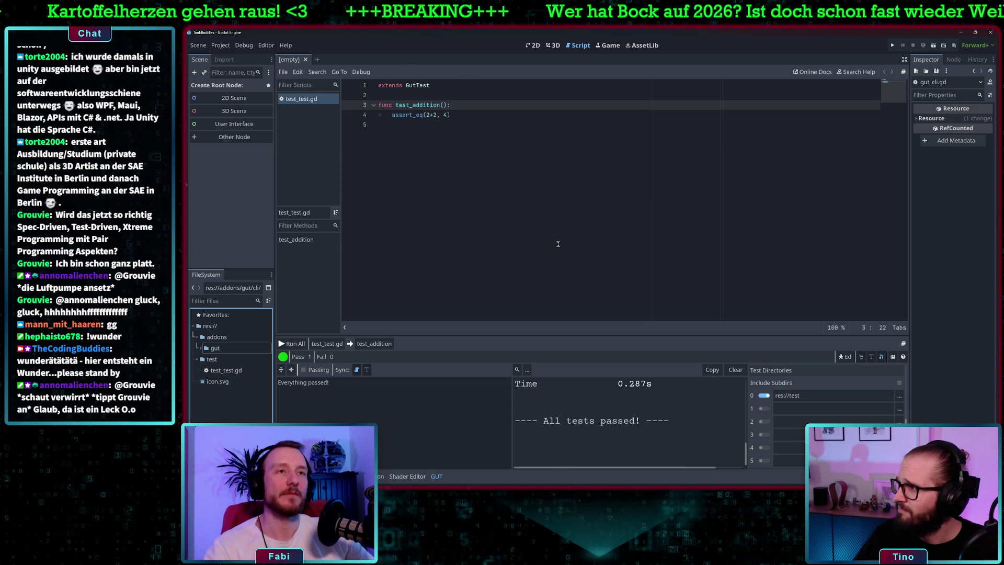
{"action": "left_click", "coordinate": [457, 114]}
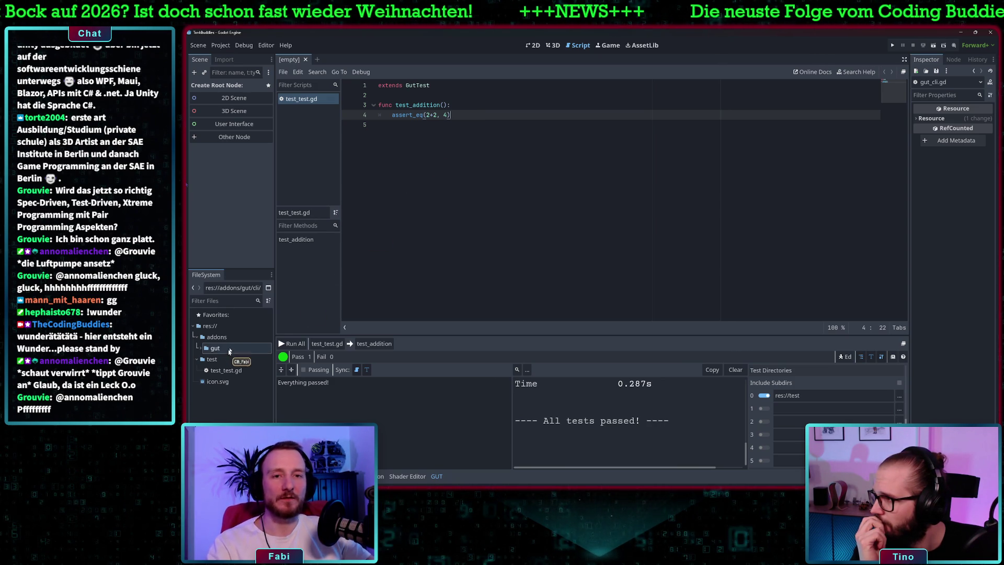
Collapse the addons folder and bring up res://'s context menu in the FileSystem dock.
{"action": "left_click", "coordinate": [199, 338]}
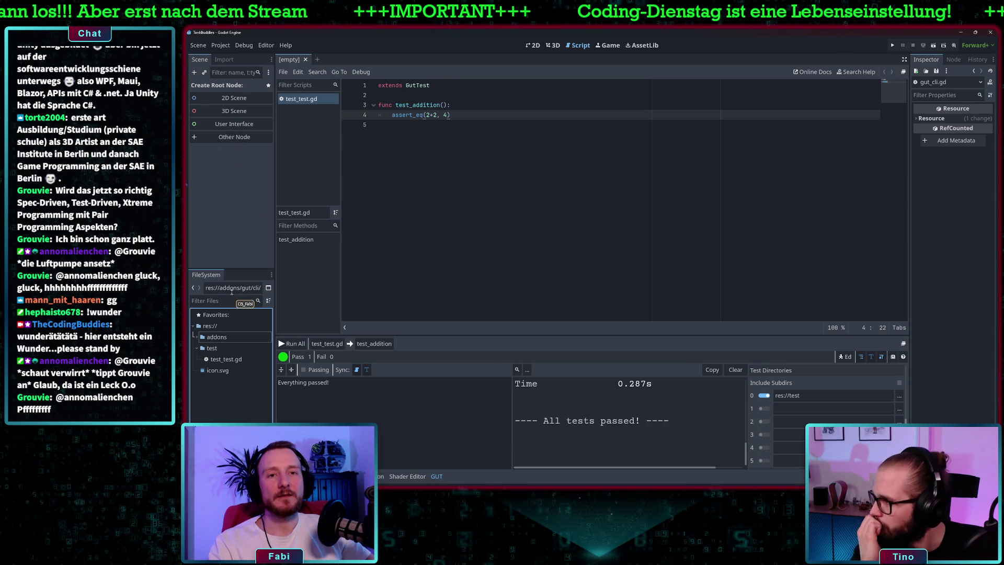
{"action": "left_click", "coordinate": [209, 326]}
{"action": "right_click", "coordinate": [209, 328]}
Create a new folder named 'game' in res:// and select it.
{"action": "mouse_move", "coordinate": [293, 333]}
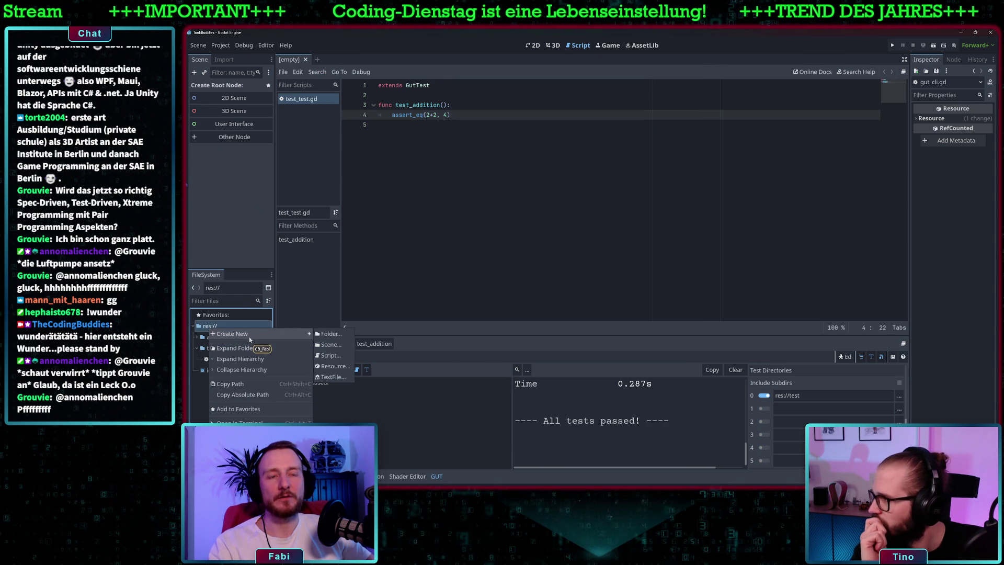
{"action": "left_click", "coordinate": [335, 337]}
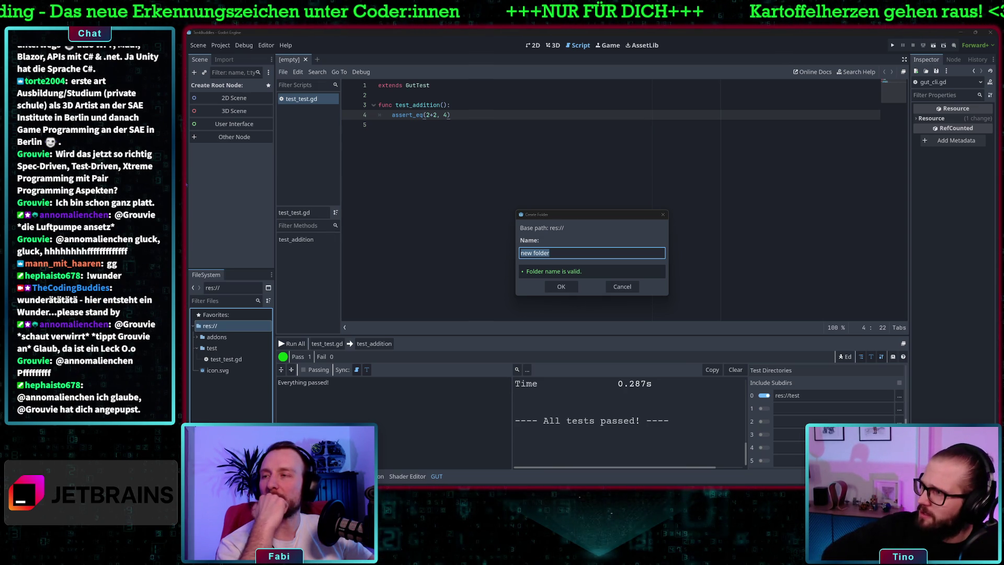
{"action": "left_click", "coordinate": [564, 252]}
{"action": "key", "text": "ctrl+a"}
{"action": "type", "text": "gam"}
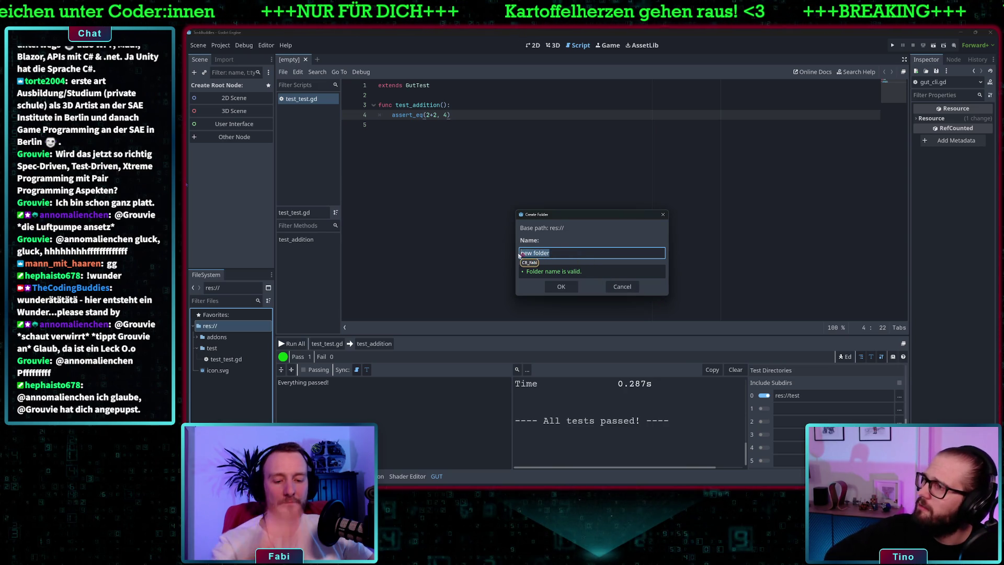
{"action": "type", "text": "e"}
{"action": "key", "text": "Return"}
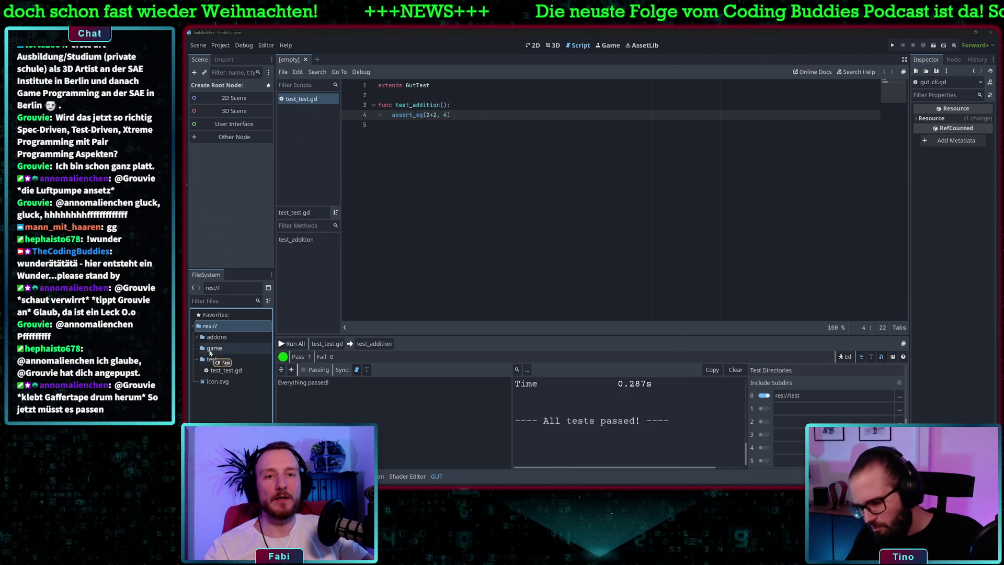
{"action": "left_click", "coordinate": [228, 349]}
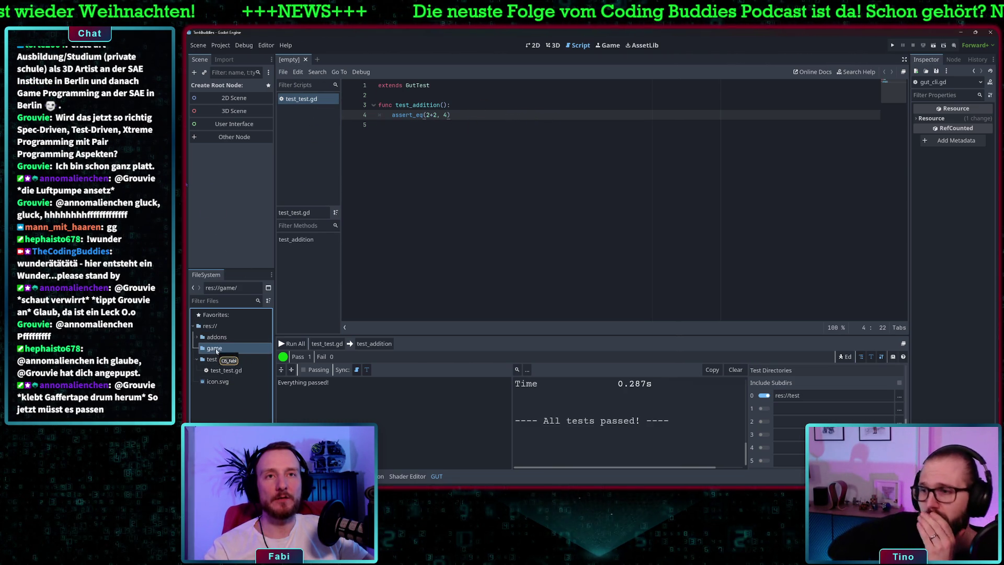
Create a new scene with a Node2D root and bring up the root node's context menu.
{"action": "left_click", "coordinate": [242, 100]}
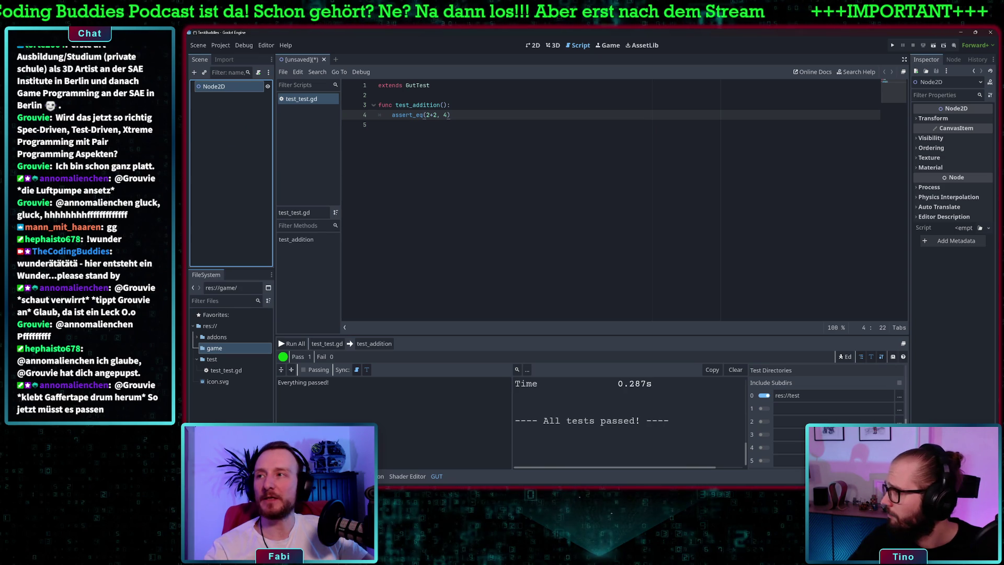
{"action": "right_click", "coordinate": [228, 107]}
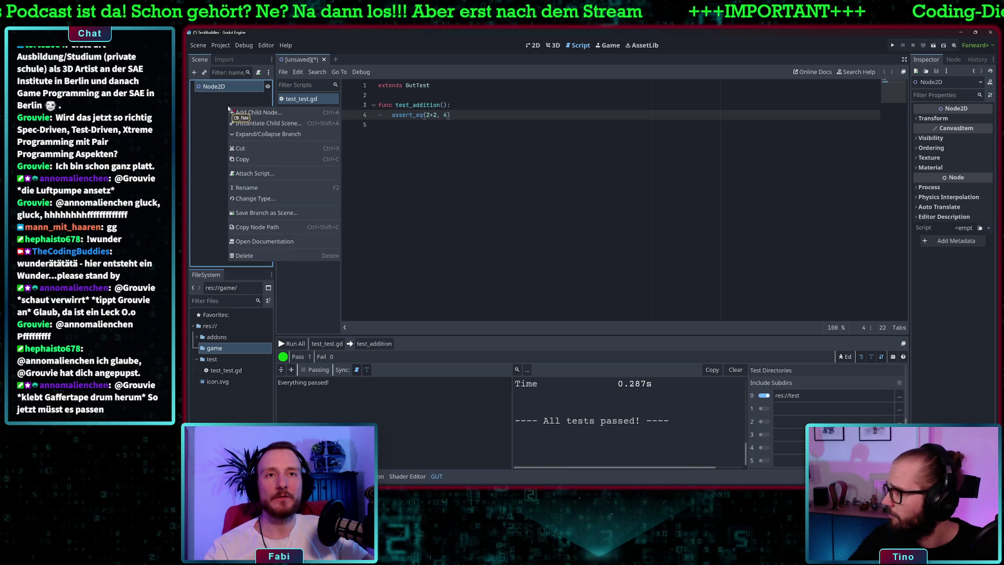
{"action": "left_click", "coordinate": [205, 87]}
{"action": "right_click", "coordinate": [206, 87]}
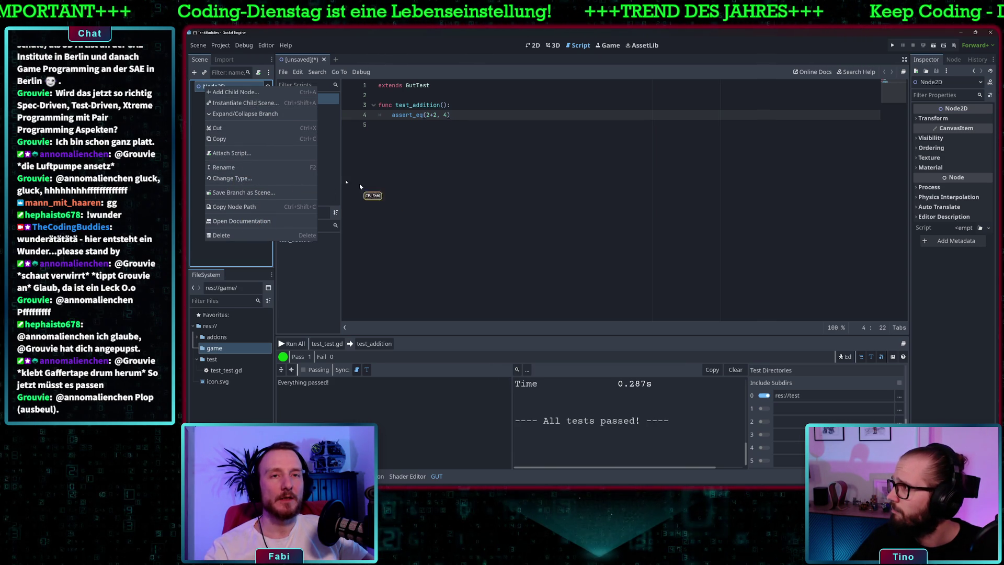
{"action": "left_click", "coordinate": [251, 179]}
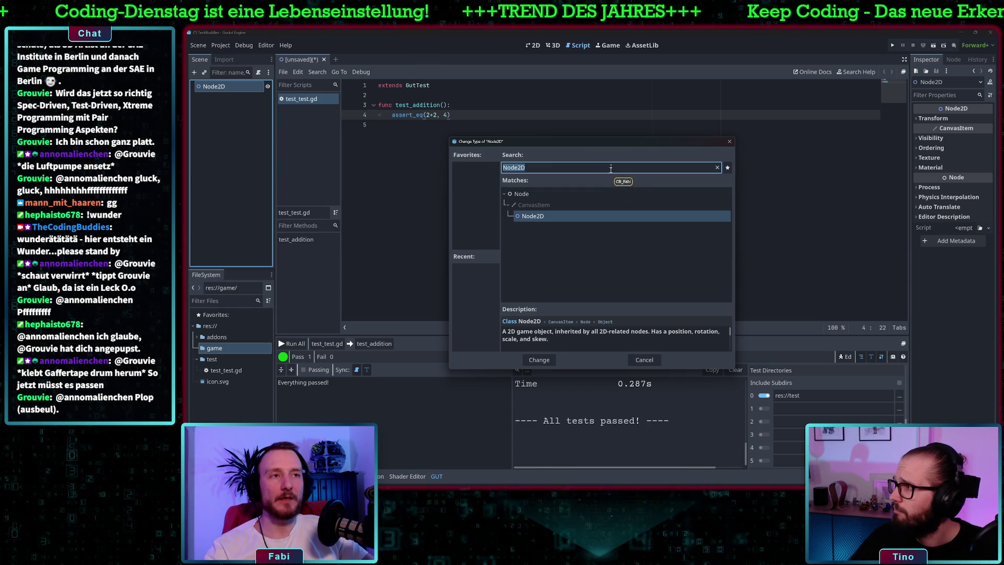
{"action": "left_click_drag", "start_coordinate": [607, 146], "coordinate": [542, 133]}
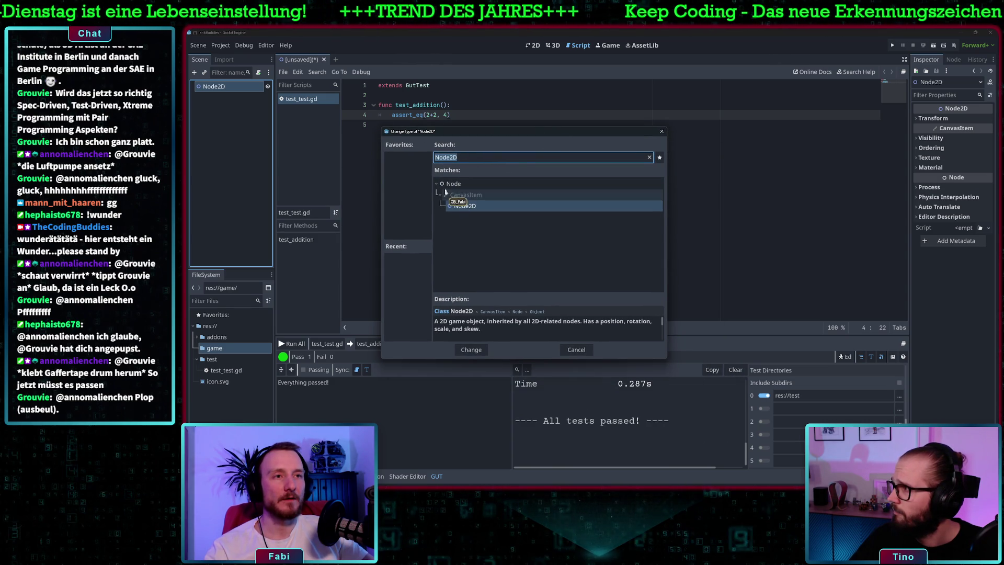
{"action": "left_click", "coordinate": [467, 195]}
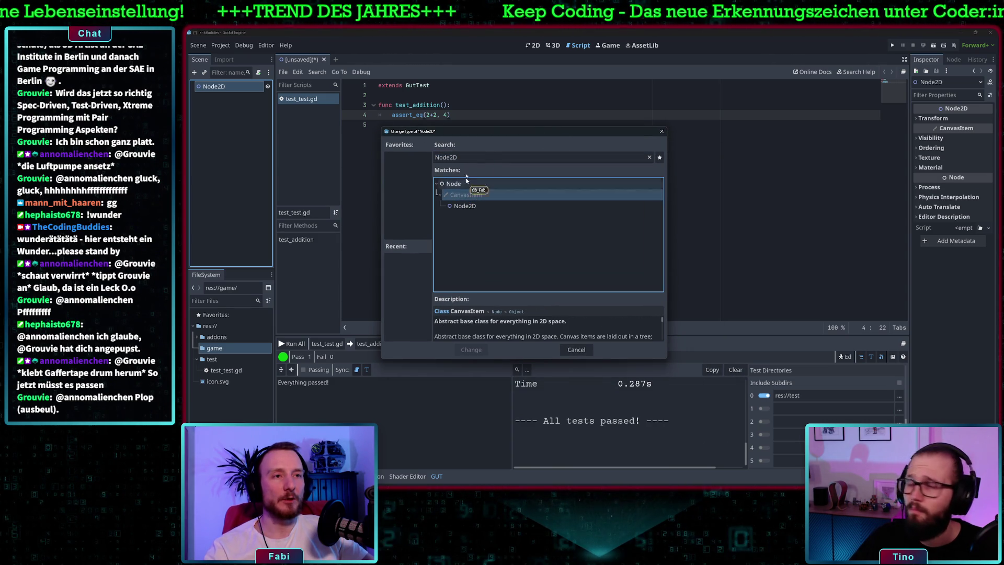
{"action": "left_click", "coordinate": [472, 156]}
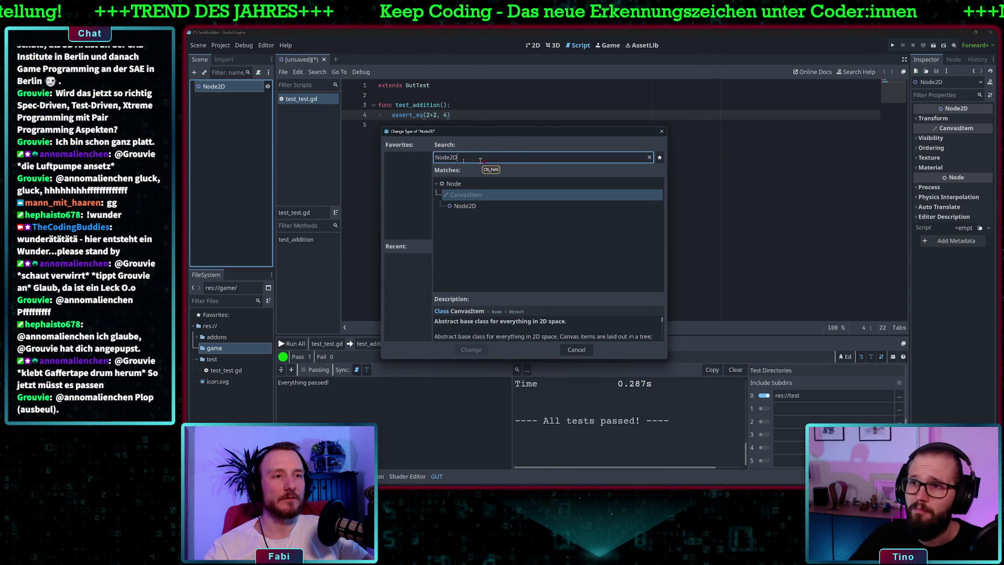
{"action": "key", "text": "BackSpace"}
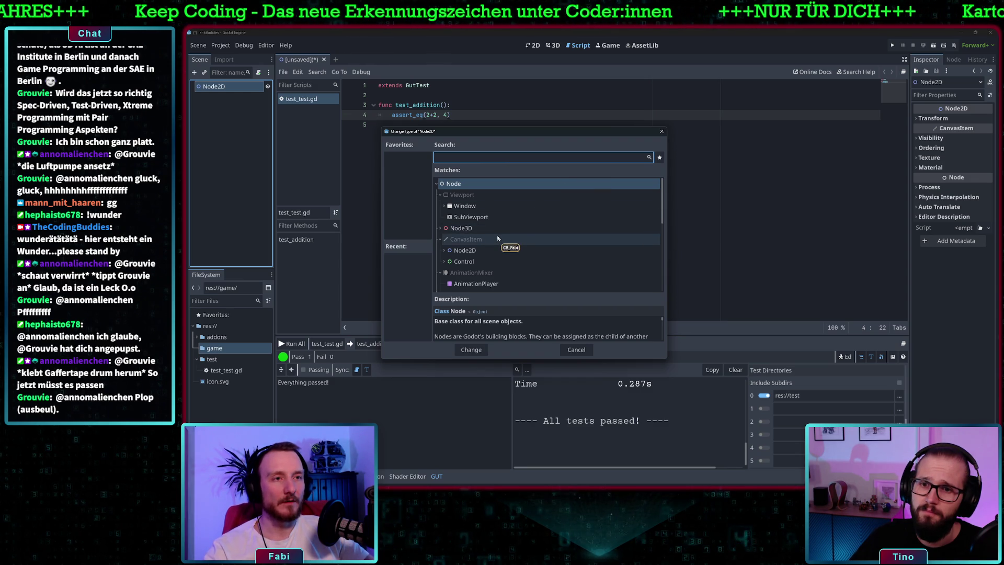
{"action": "scroll", "coordinate": [496, 238], "scroll_direction": "down", "scroll_amount": 2}
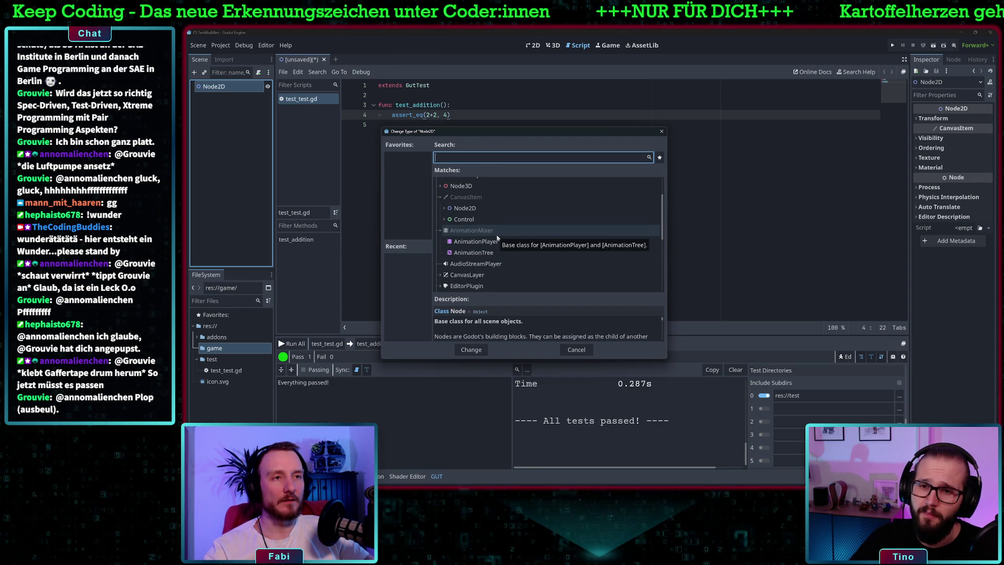
{"action": "scroll", "coordinate": [486, 200], "scroll_direction": "down", "scroll_amount": 1}
{"action": "scroll", "coordinate": [485, 201], "scroll_direction": "down", "scroll_amount": 1}
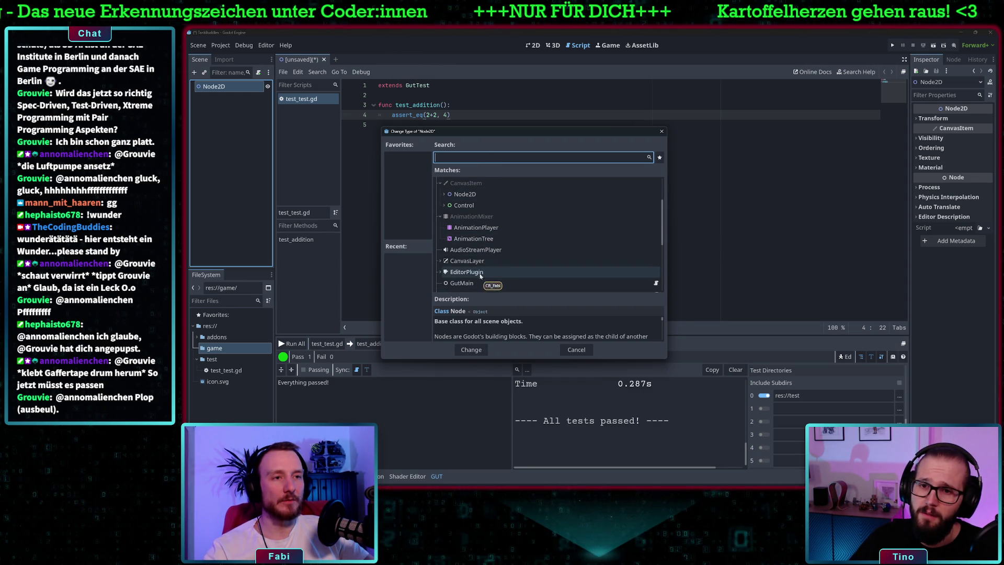
{"action": "left_click", "coordinate": [441, 263]}
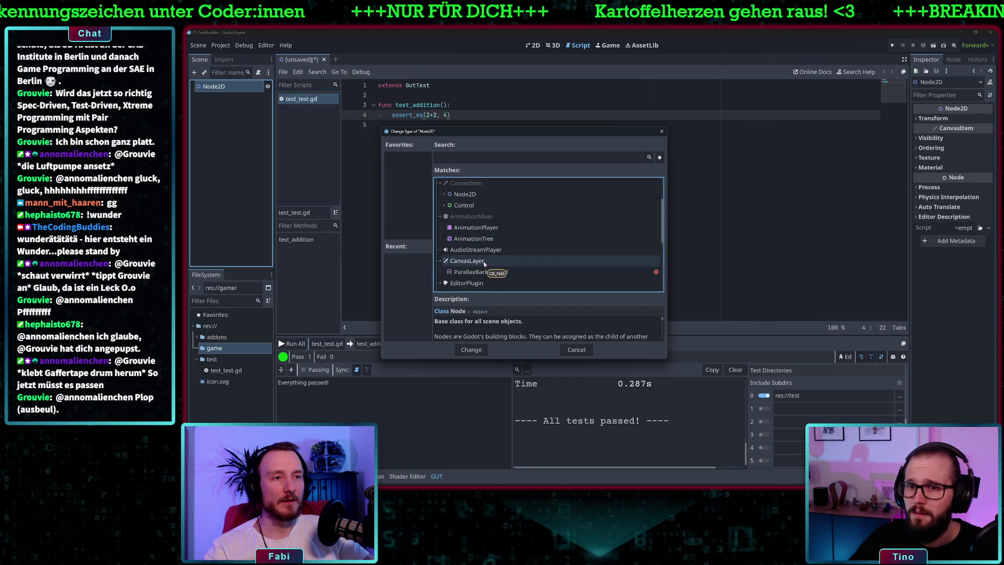
{"action": "left_click", "coordinate": [455, 261]}
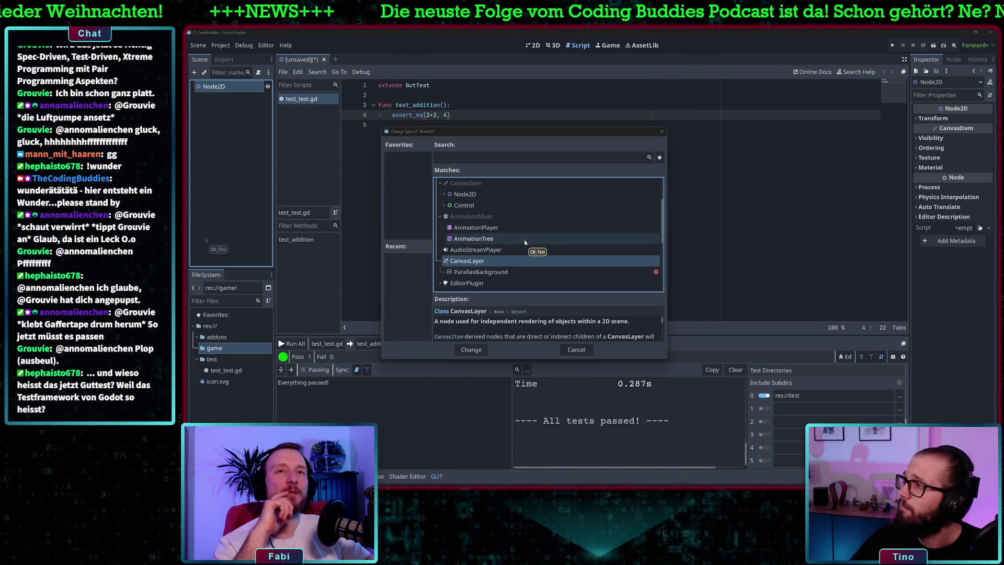
{"action": "left_click", "coordinate": [575, 350]}
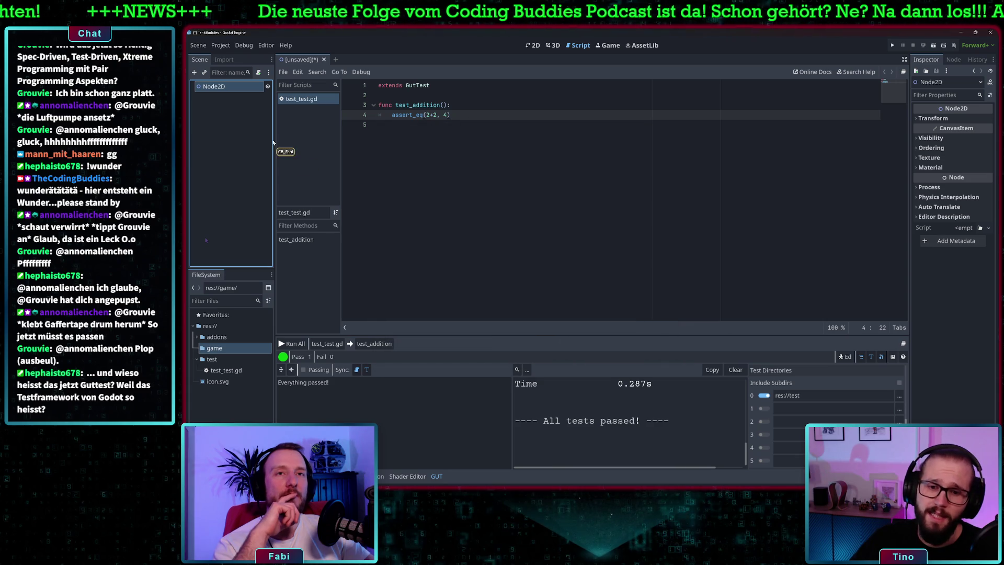
Rename the Node2D root node to 'Game'.
{"action": "double_click", "coordinate": [222, 87]}
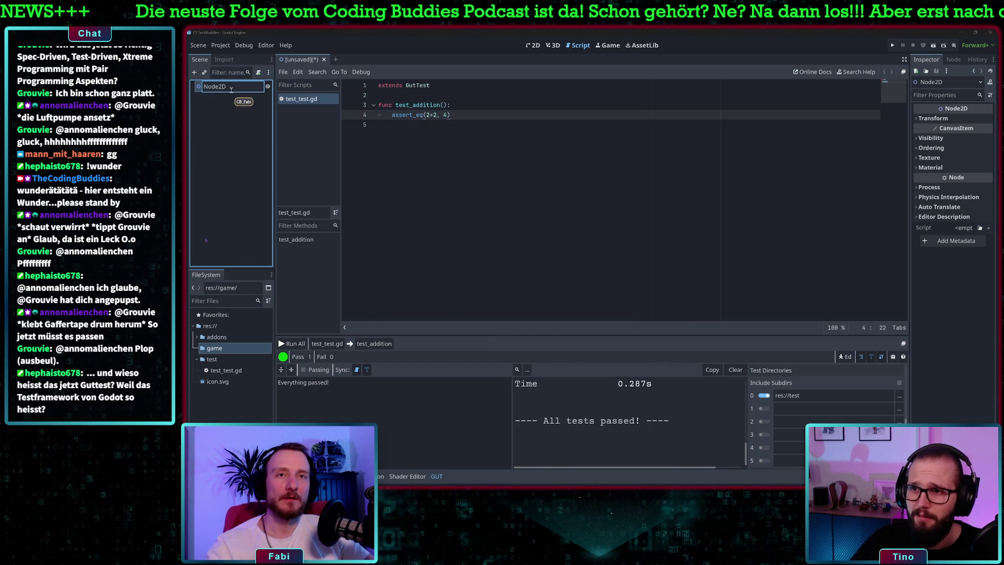
{"action": "key", "text": "ctrl+a"}
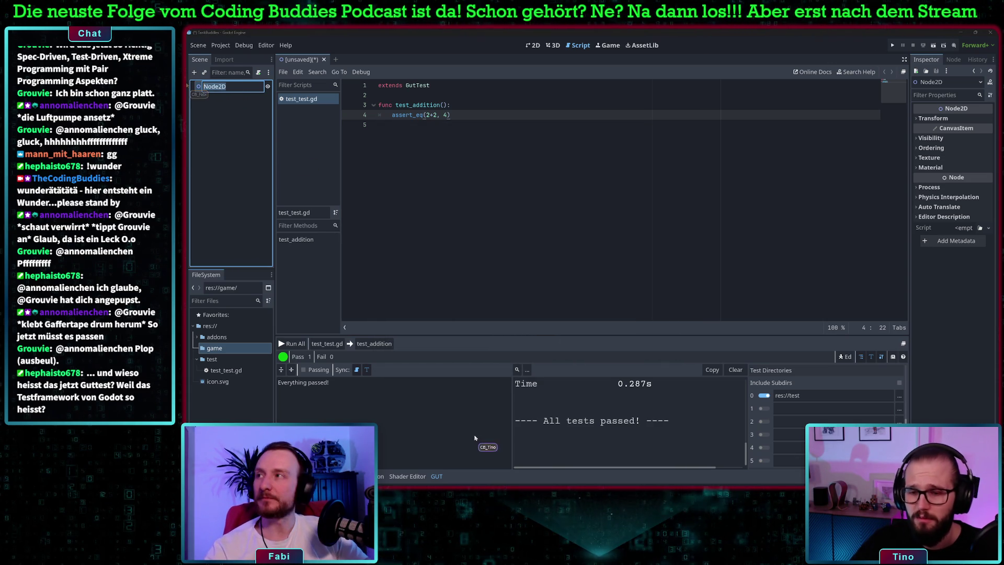
{"action": "type", "text": "Game"}
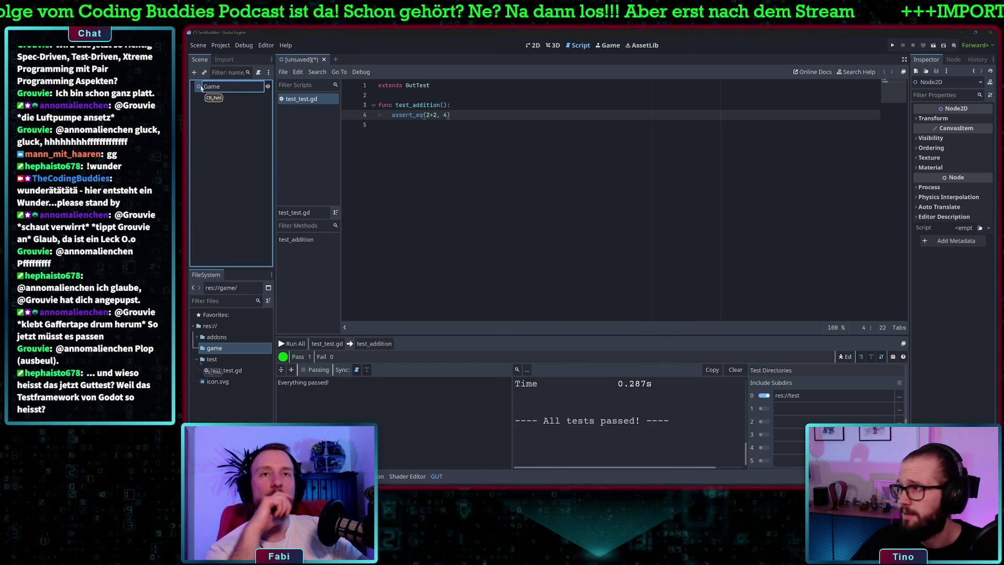
{"action": "key", "text": "Return"}
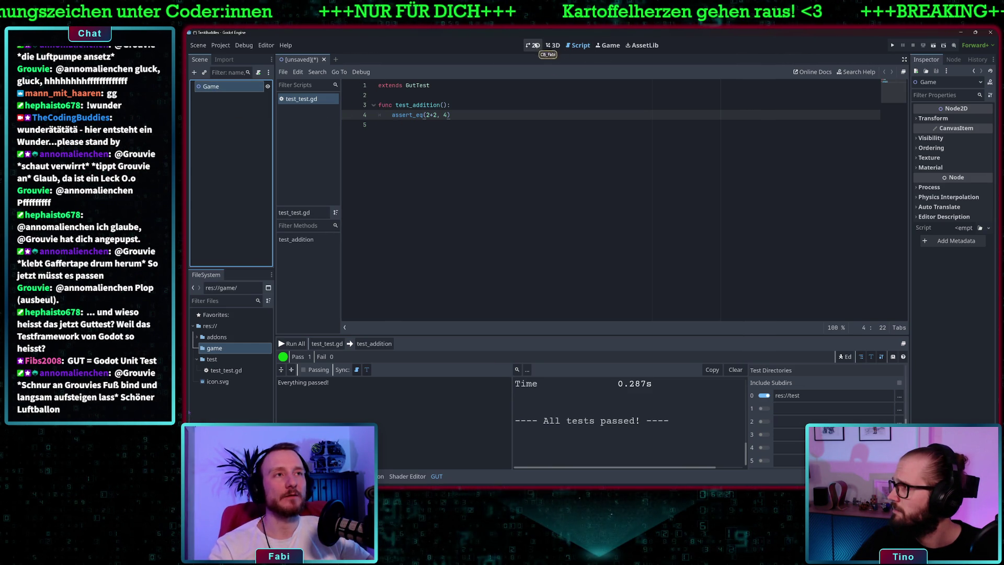
Switch to the 2D workspace and show Project Settings at General > Display > Window.
{"action": "left_click", "coordinate": [531, 45]}
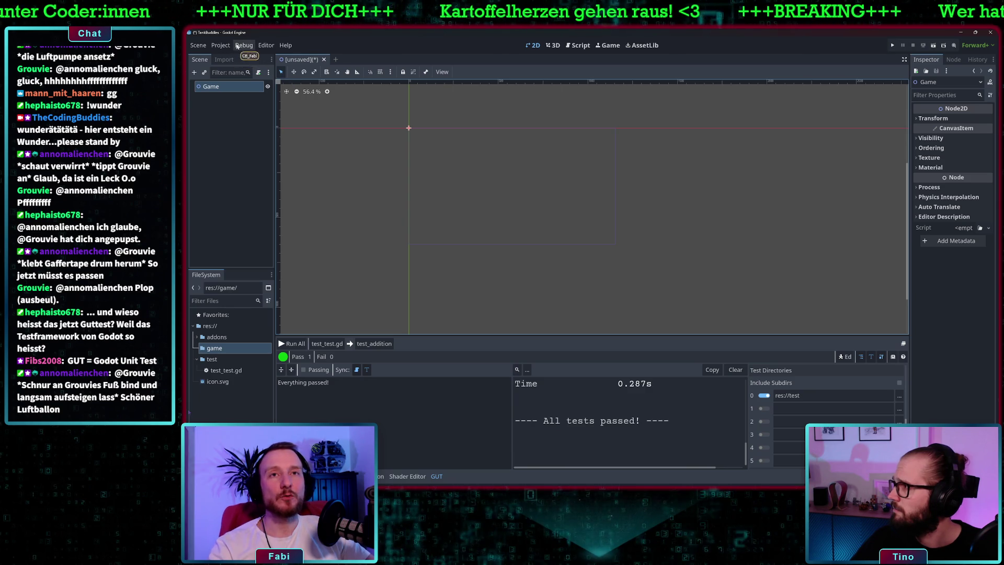
{"action": "left_click", "coordinate": [220, 45]}
{"action": "left_click", "coordinate": [232, 58]}
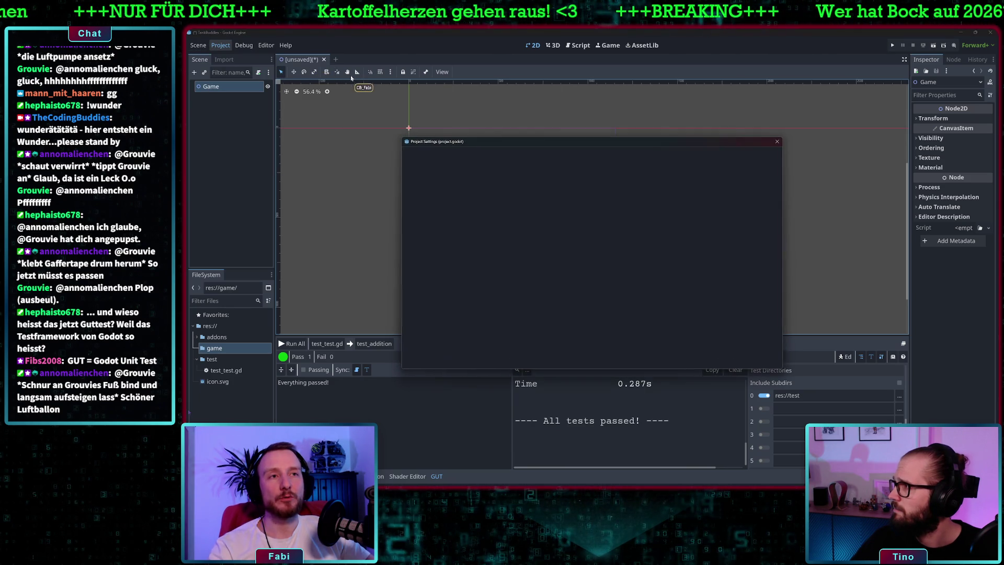
{"action": "left_click", "coordinate": [420, 155]}
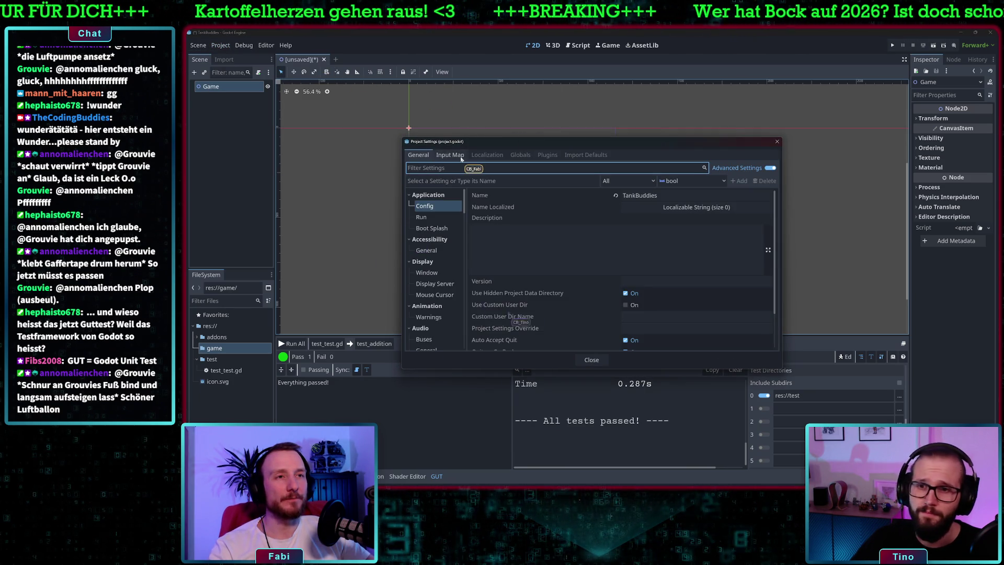
{"action": "left_click", "coordinate": [427, 272]}
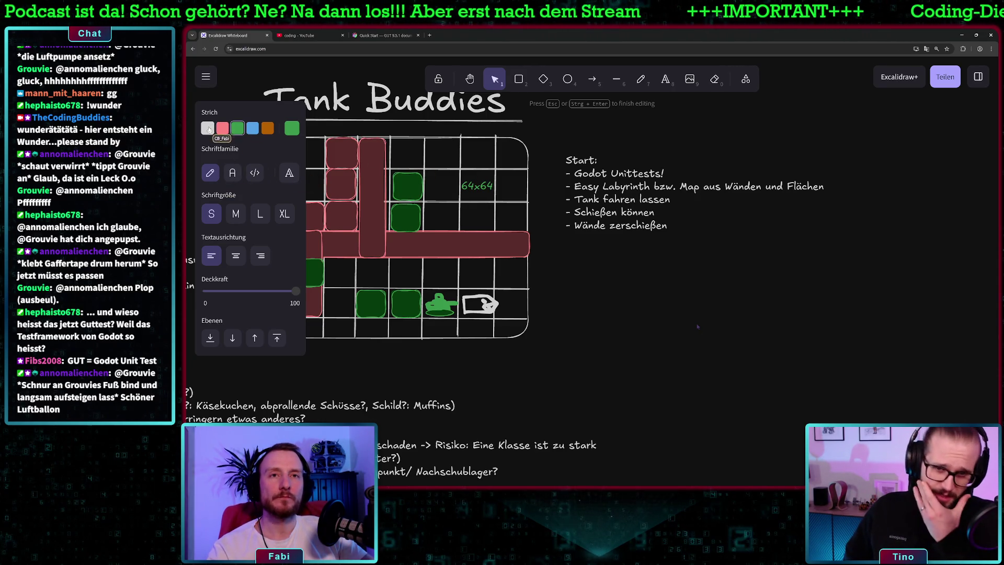
Color the 64x64 label white and drag it beside the green block.
{"action": "left_click", "coordinate": [207, 129]}
{"action": "left_click", "coordinate": [544, 140]}
{"action": "left_click", "coordinate": [481, 186]}
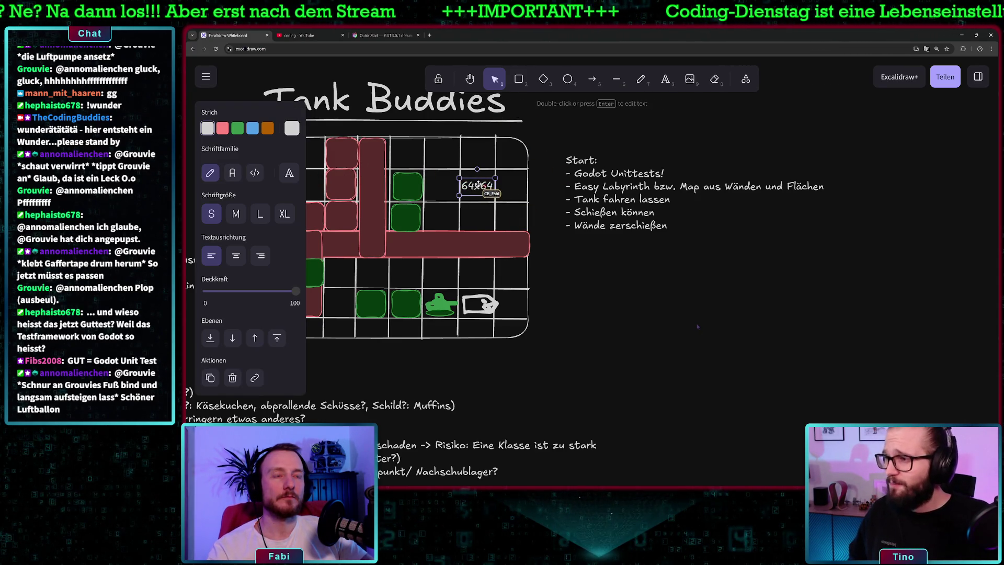
{"action": "mouse_move", "coordinate": [481, 184]}
{"action": "left_mouse_down"}
{"action": "mouse_move", "coordinate": [441, 184]}
{"action": "mouse_move", "coordinate": [460, 192]}
{"action": "mouse_move", "coordinate": [441, 183]}
{"action": "left_mouse_up"}
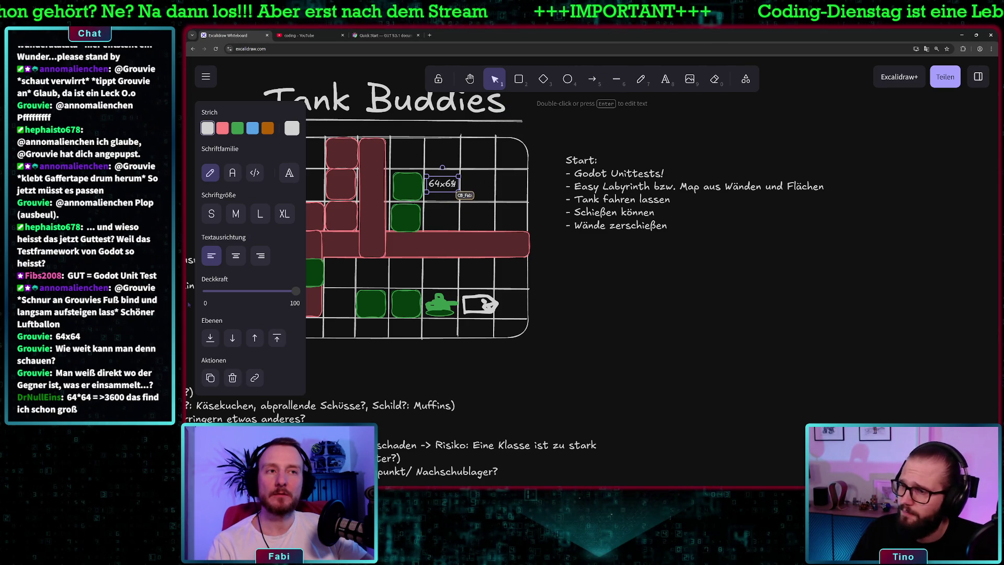
Move the 64x64 label below the grid's bottom-right corner.
{"action": "key", "text": "Return"}
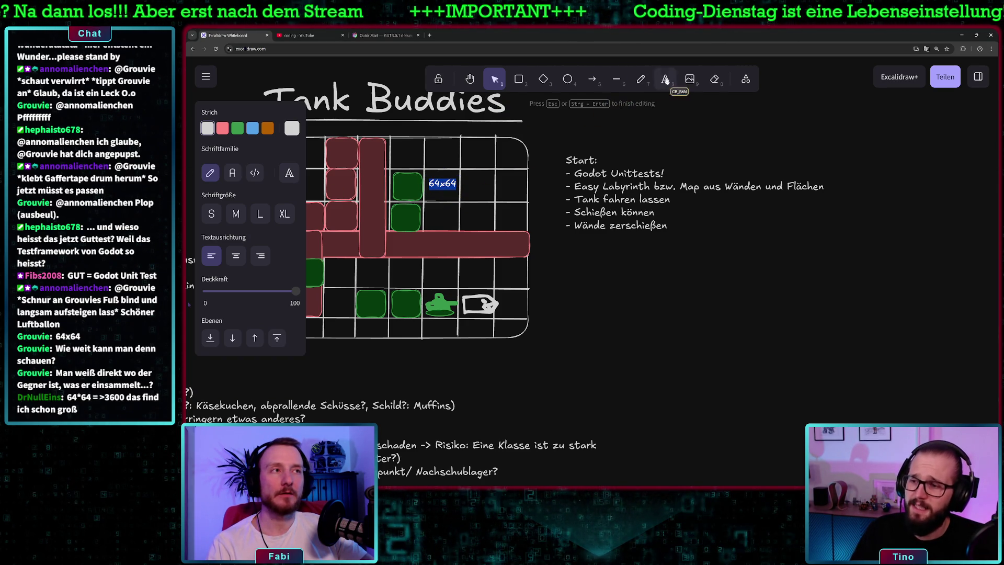
{"action": "left_click", "coordinate": [487, 86]}
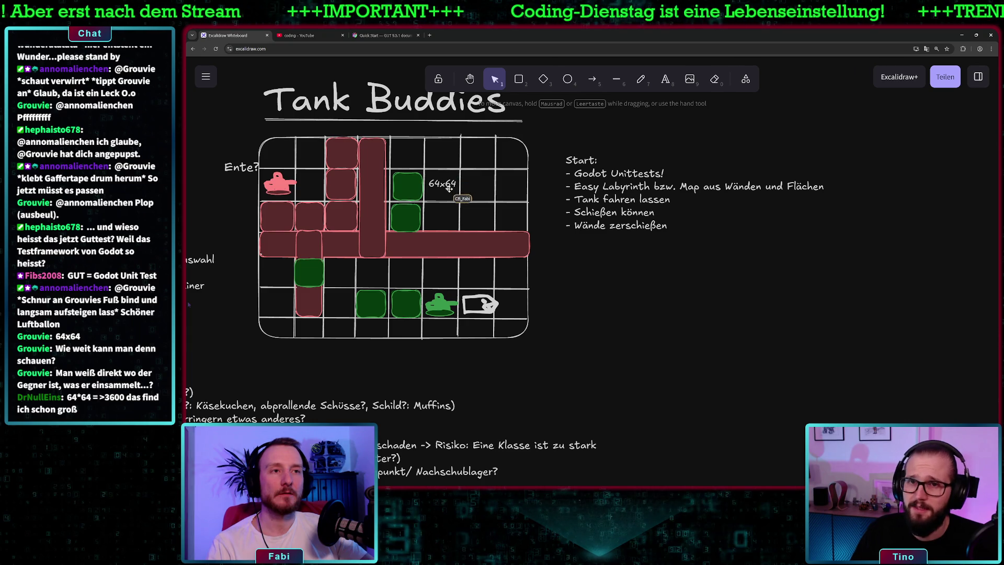
{"action": "left_click", "coordinate": [442, 184]}
{"action": "mouse_move", "coordinate": [443, 184]}
{"action": "left_mouse_down"}
{"action": "mouse_move", "coordinate": [478, 256]}
{"action": "mouse_move", "coordinate": [497, 347]}
{"action": "left_mouse_up"}
Edit the label to read 'Ein Tile: 64x64px' with a 'Spielfeld:' line beneath it.
{"action": "double_click", "coordinate": [486, 347]}
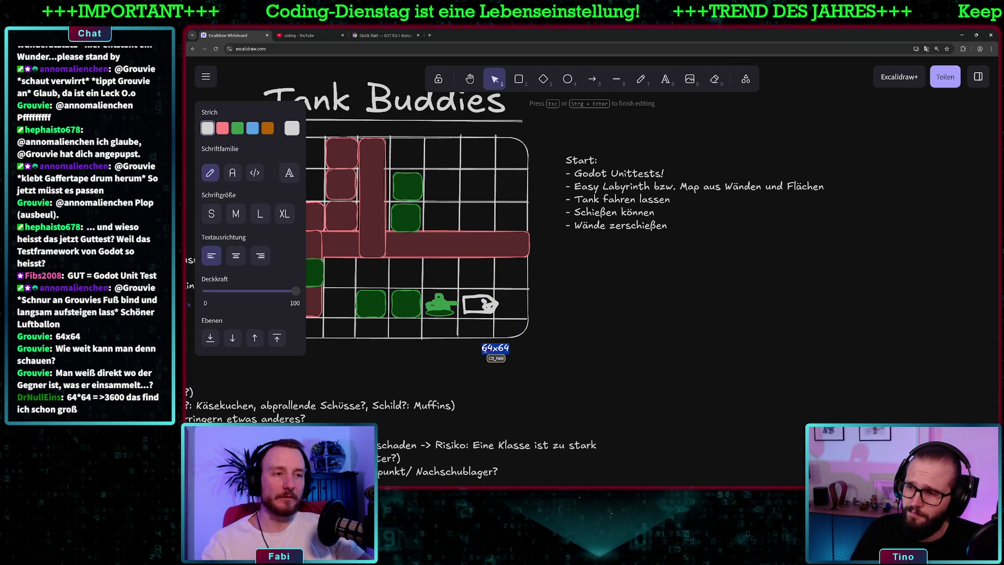
{"action": "key", "text": "Escape"}
{"action": "key", "text": "Return"}
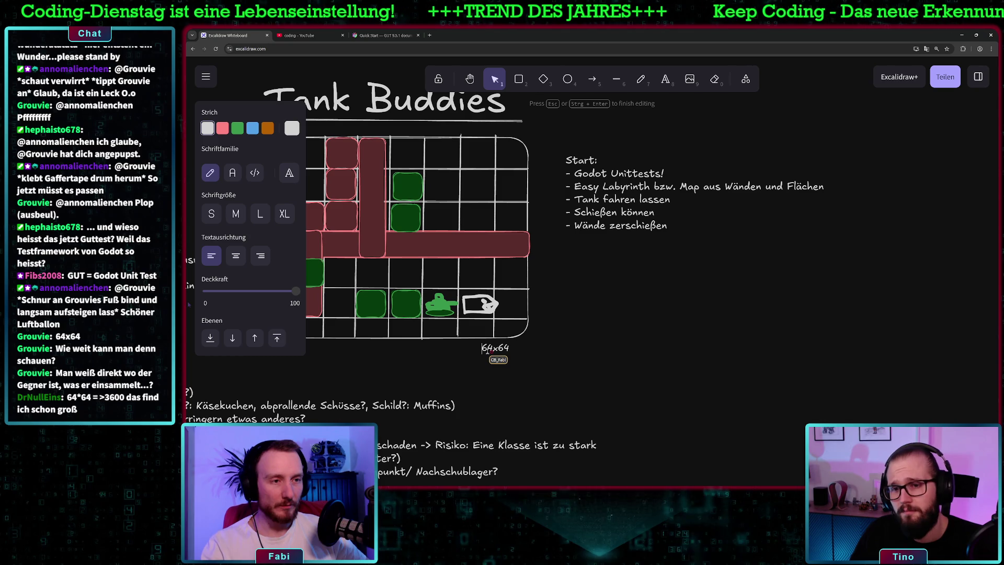
{"action": "type", "text": "Ein Tile:"}
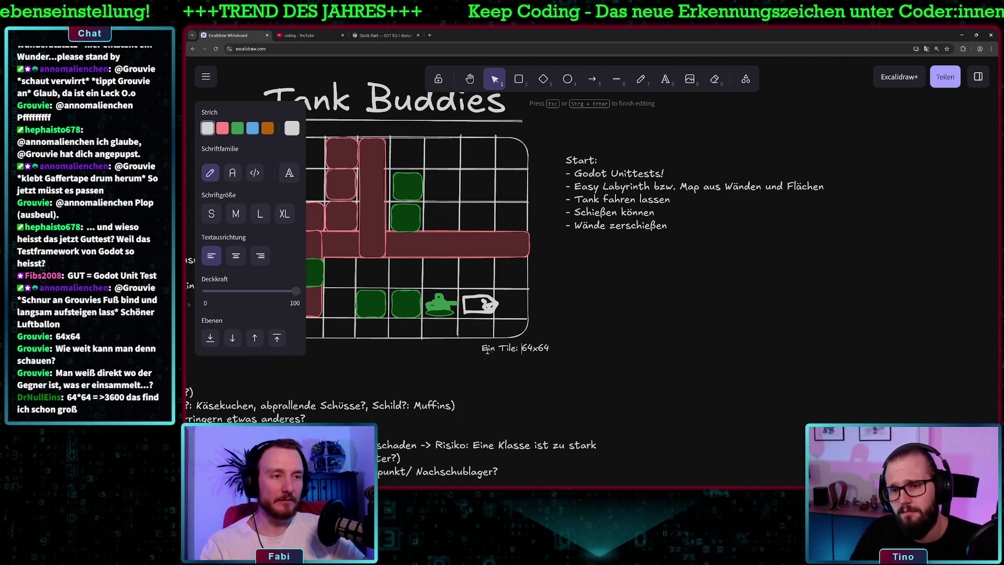
{"action": "key", "text": "End"}
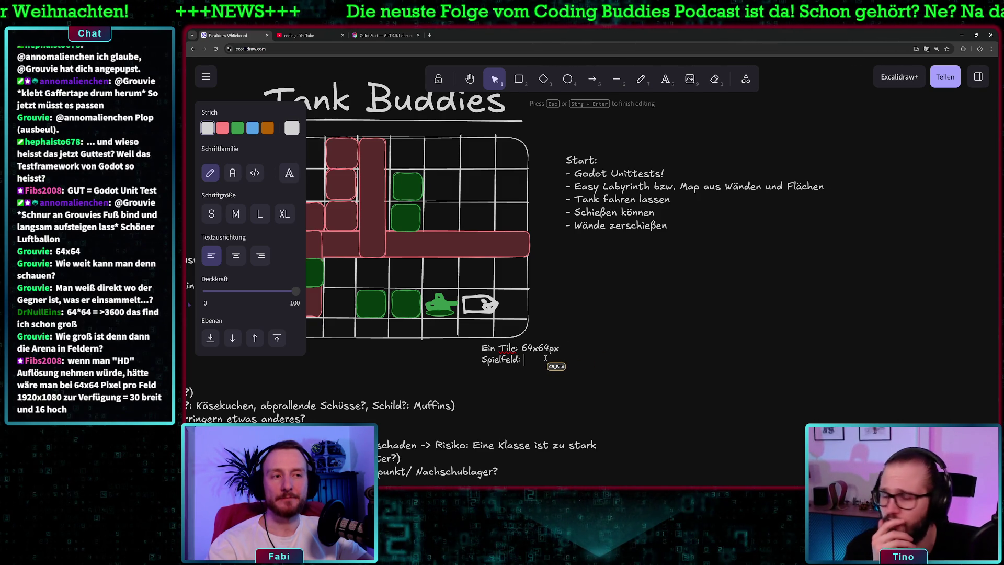
{"action": "scroll", "coordinate": [546, 360], "scroll_direction": "left", "scroll_amount": 1}
{"action": "scroll", "coordinate": [546, 360], "scroll_direction": "left", "scroll_amount": 10}
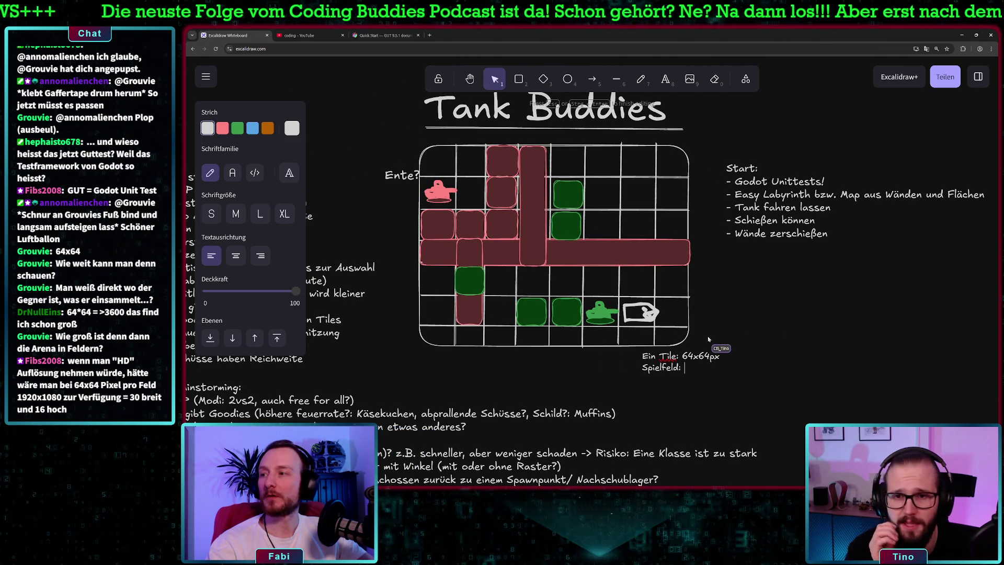
{"action": "key", "text": "Escape"}
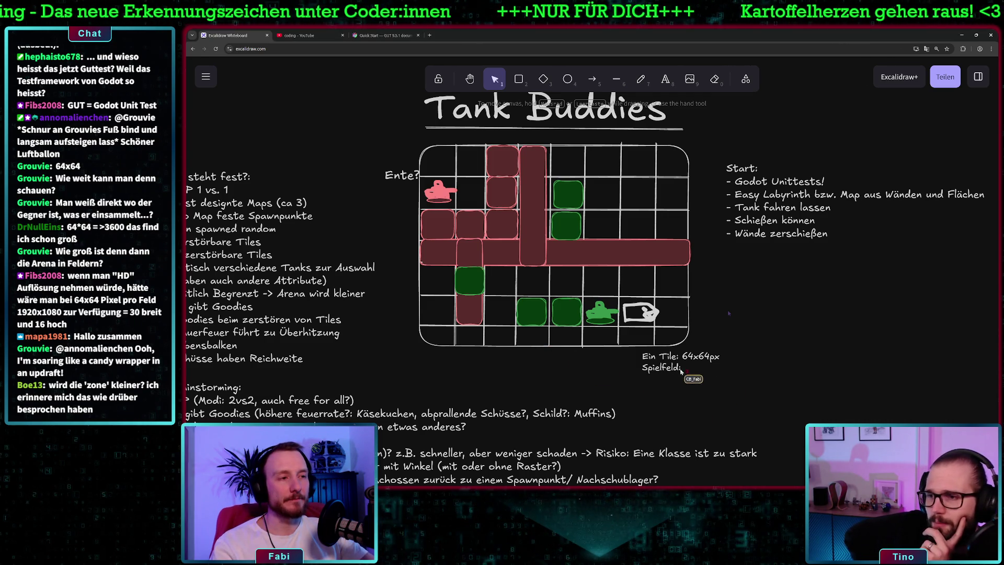
Complete the note's second line as 'Spielfeld: 30x16 max'.
{"action": "double_click", "coordinate": [686, 369]}
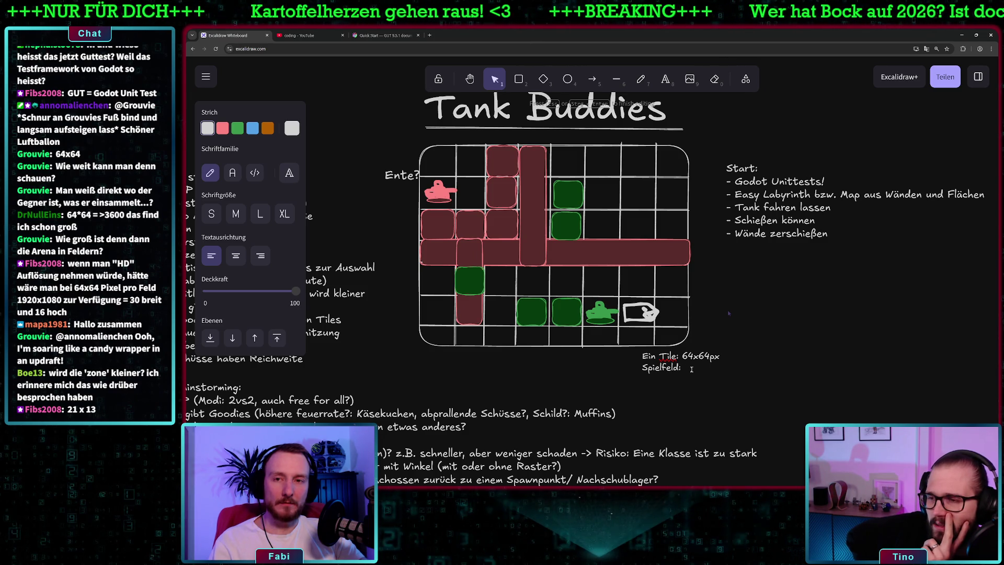
{"action": "type", "text": "30"}
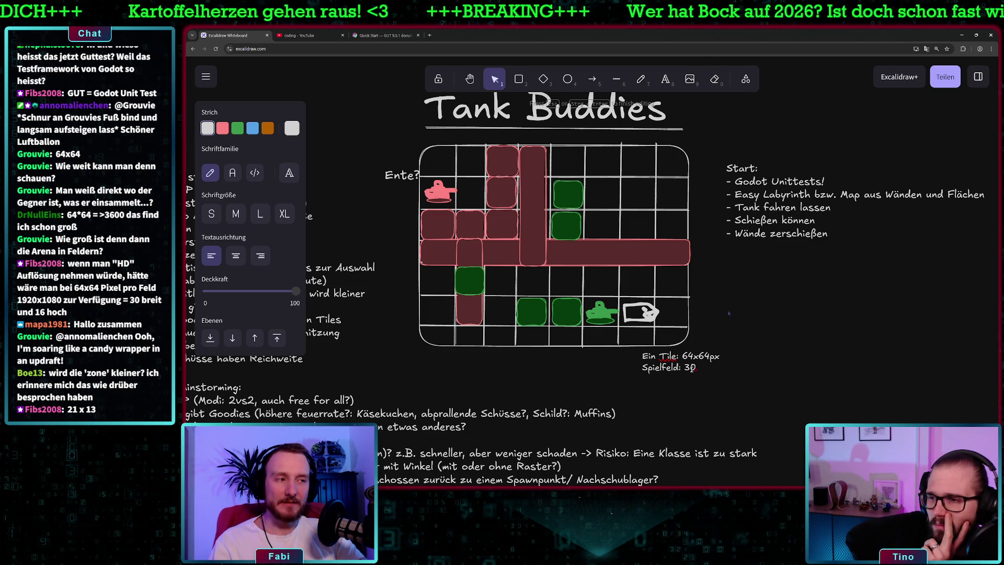
{"action": "type", "text": "x"}
{"action": "type", "text": "21"}
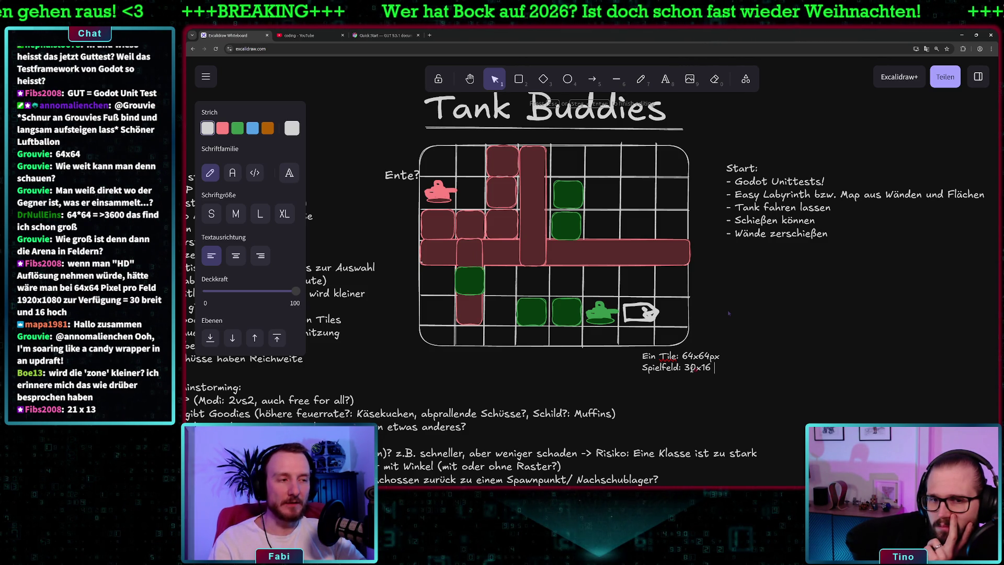
{"action": "type", "text": "x"}
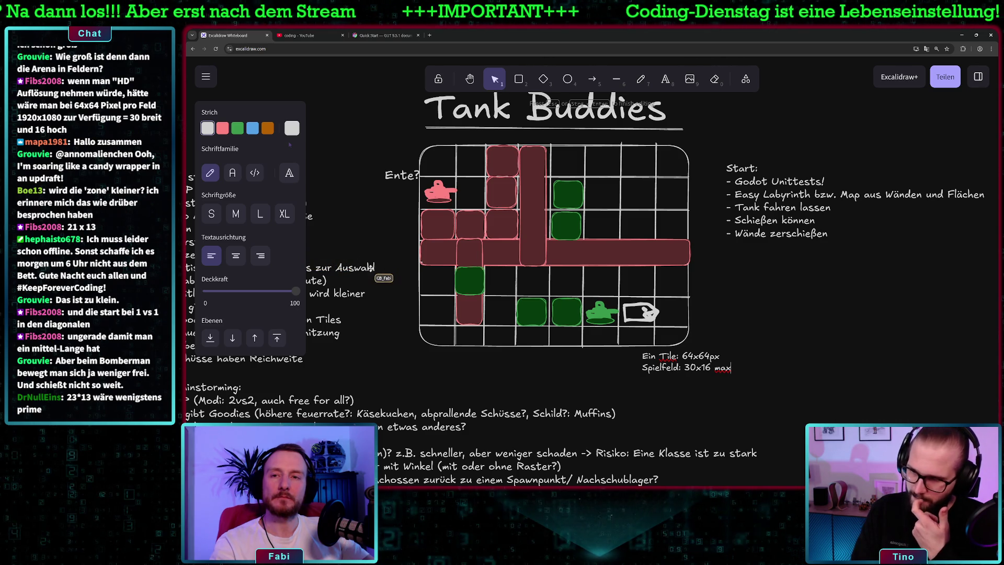
{"action": "key", "text": "Escape"}
{"action": "double_click", "coordinate": [727, 369]}
{"action": "key", "text": "BackSpace"}
{"action": "key", "text": "BackSpace"}
{"action": "key", "text": "BackSpace"}
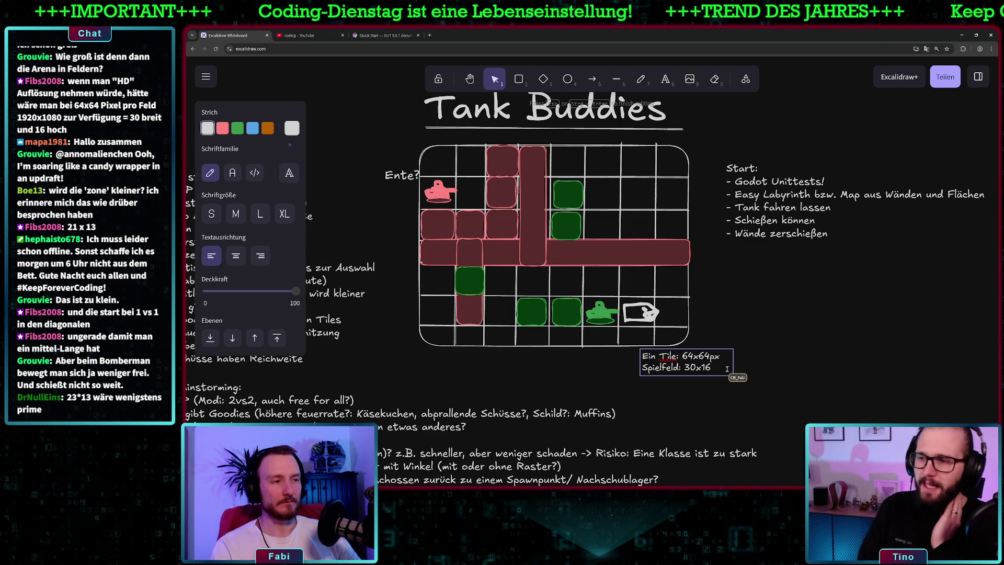
{"action": "key", "text": "Escape"}
{"action": "key", "text": "ctrl+z"}
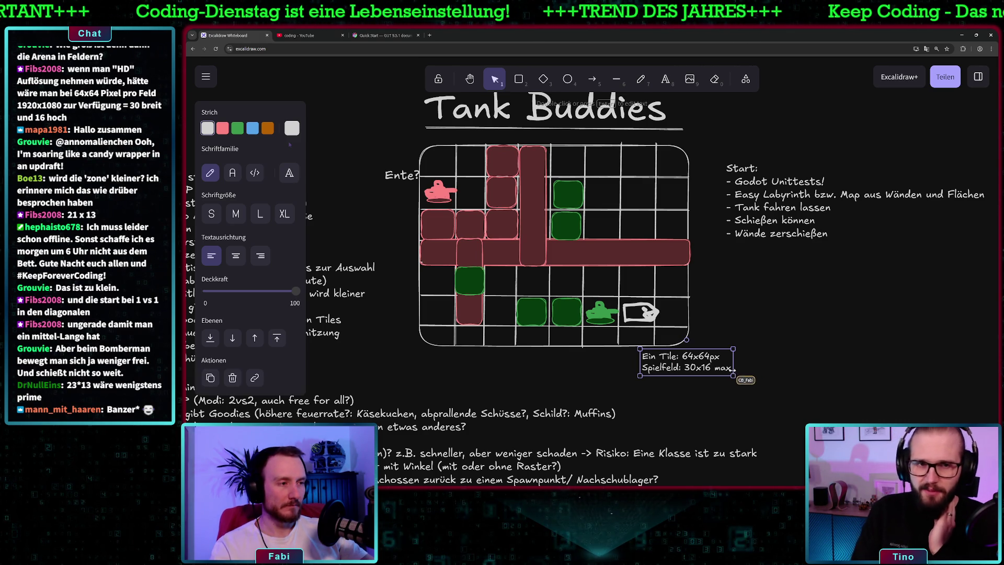
Widen the note's text box, then begin editing Godot's Viewport Width value.
{"action": "left_click_drag", "start_coordinate": [733, 373], "coordinate": [794, 375]}
{"action": "double_click", "coordinate": [736, 370]}
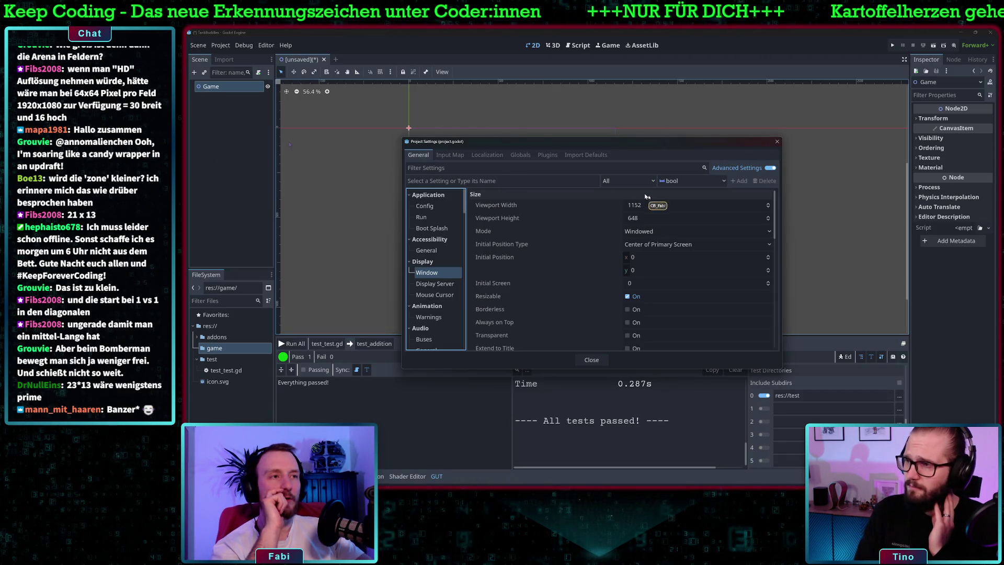
{"action": "left_click", "coordinate": [648, 206]}
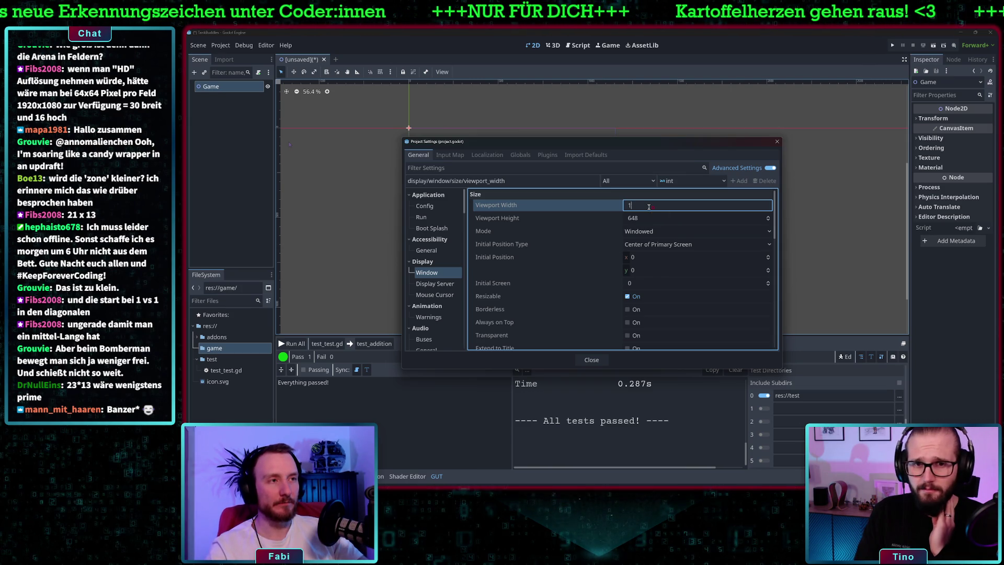
Set Viewport Width to 1920 and Viewport Height to 1080, then close Project Settings.
{"action": "type", "text": "190"}
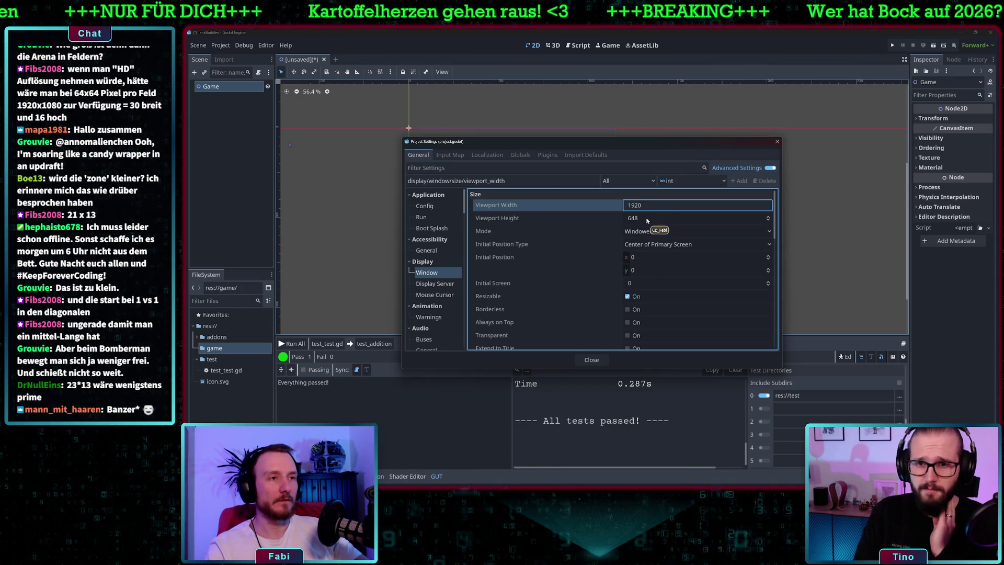
{"action": "left_click", "coordinate": [648, 218]}
{"action": "type", "text": "1080"}
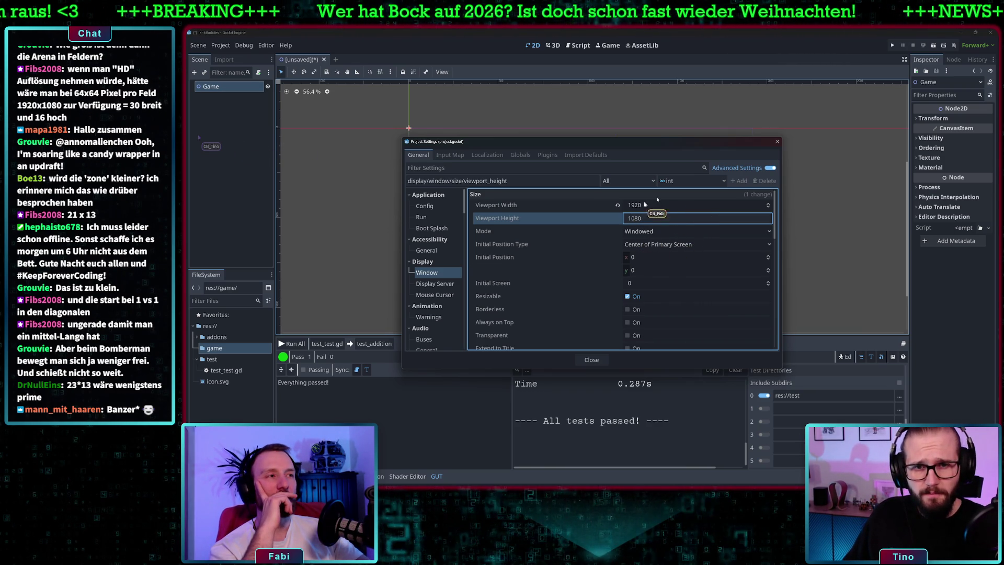
{"action": "left_click", "coordinate": [592, 361]}
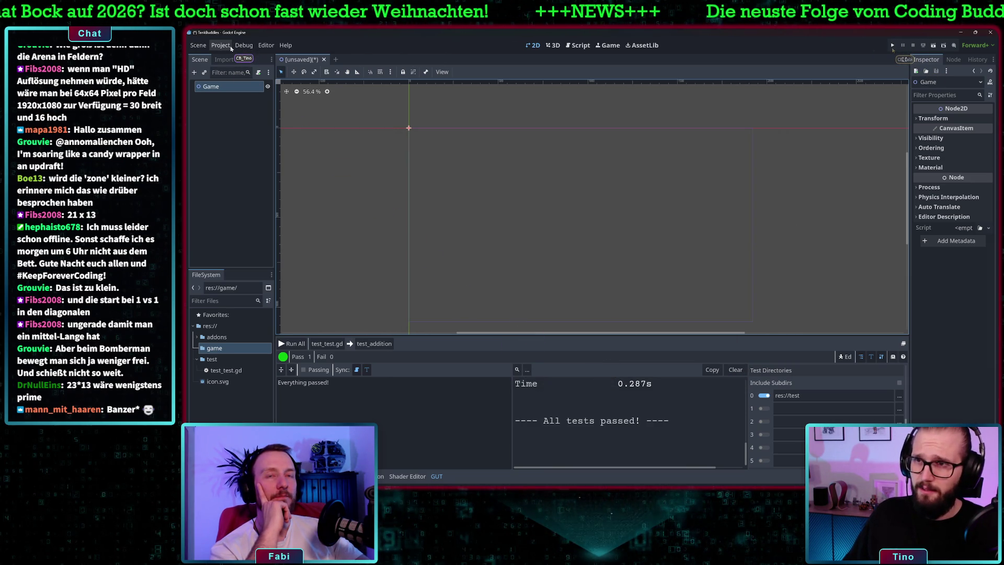
Reopen Project Settings and browse the Audio categories before returning to Display > Window.
{"action": "left_click", "coordinate": [228, 49]}
{"action": "left_click", "coordinate": [234, 56]}
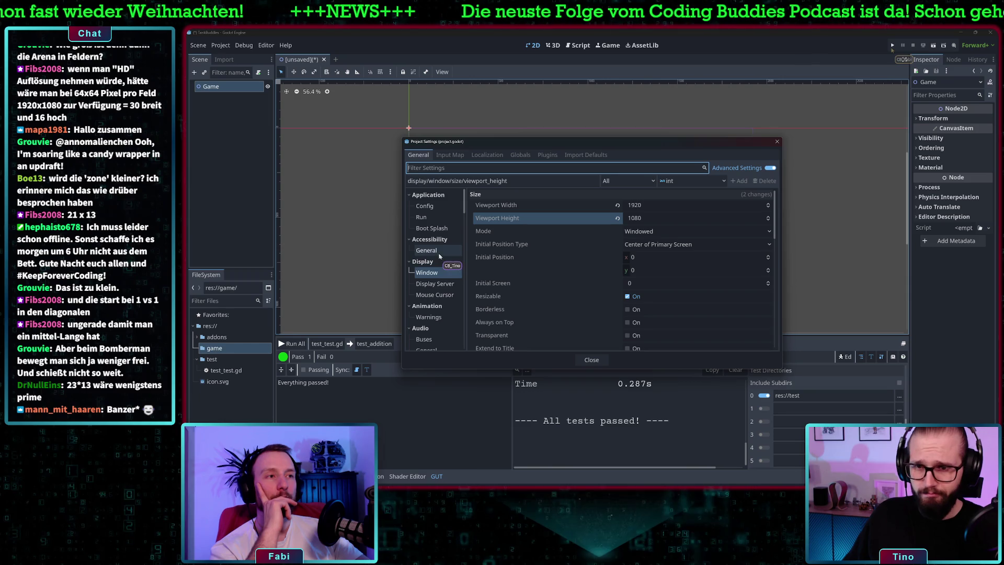
{"action": "scroll", "coordinate": [443, 296], "scroll_direction": "down", "scroll_amount": 1}
{"action": "scroll", "coordinate": [442, 296], "scroll_direction": "down", "scroll_amount": 2}
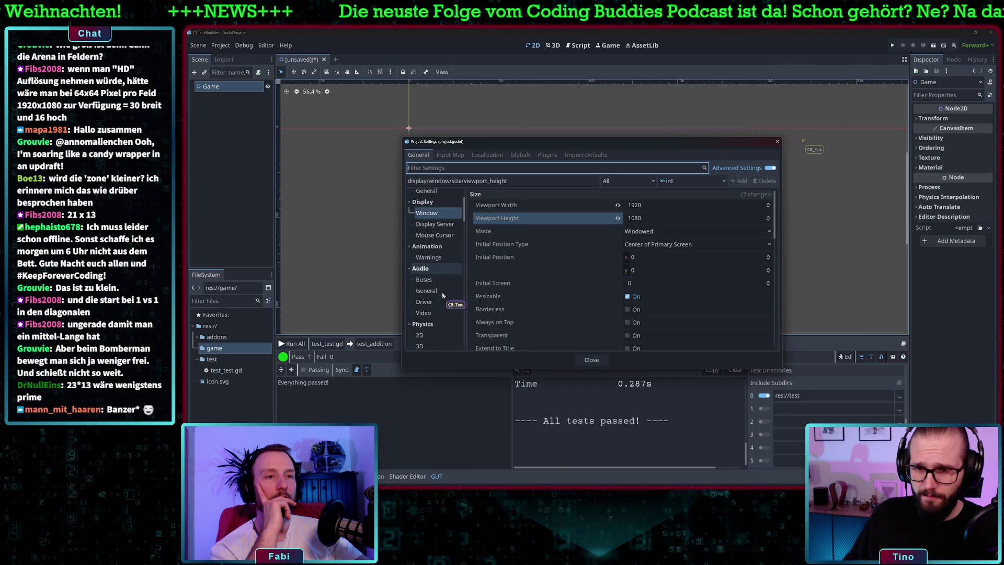
{"action": "left_click", "coordinate": [430, 314]}
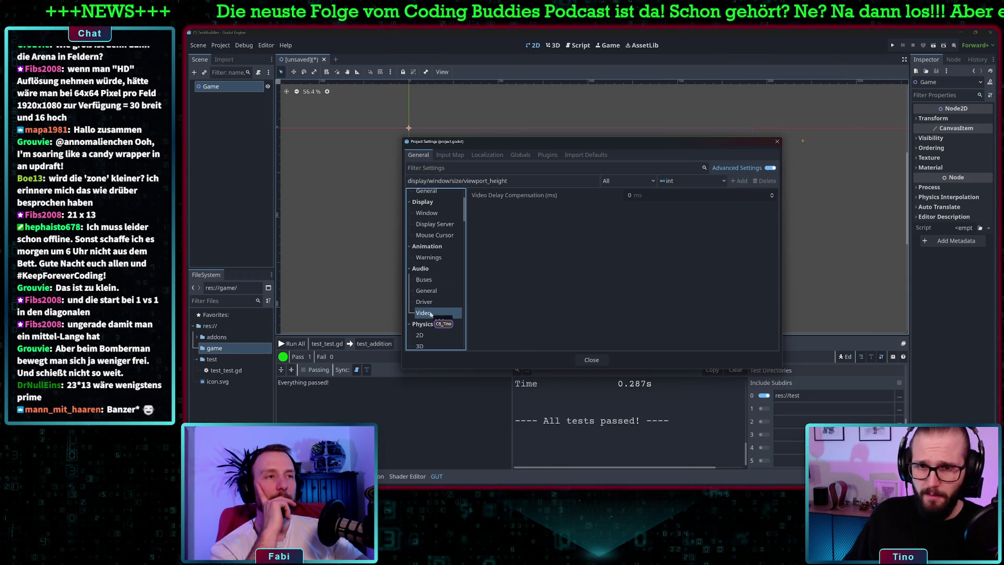
{"action": "left_click", "coordinate": [432, 302]}
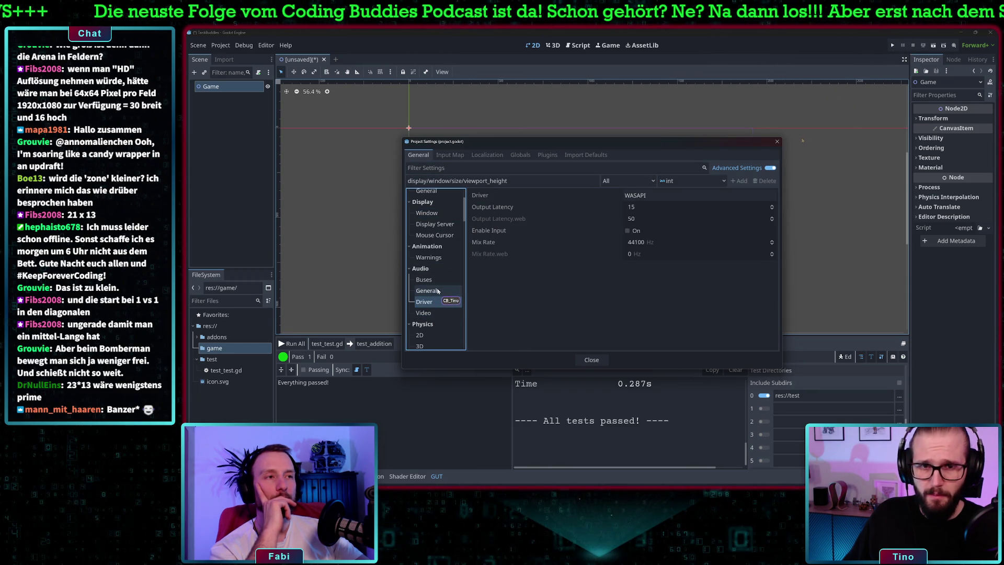
{"action": "left_click", "coordinate": [439, 291]}
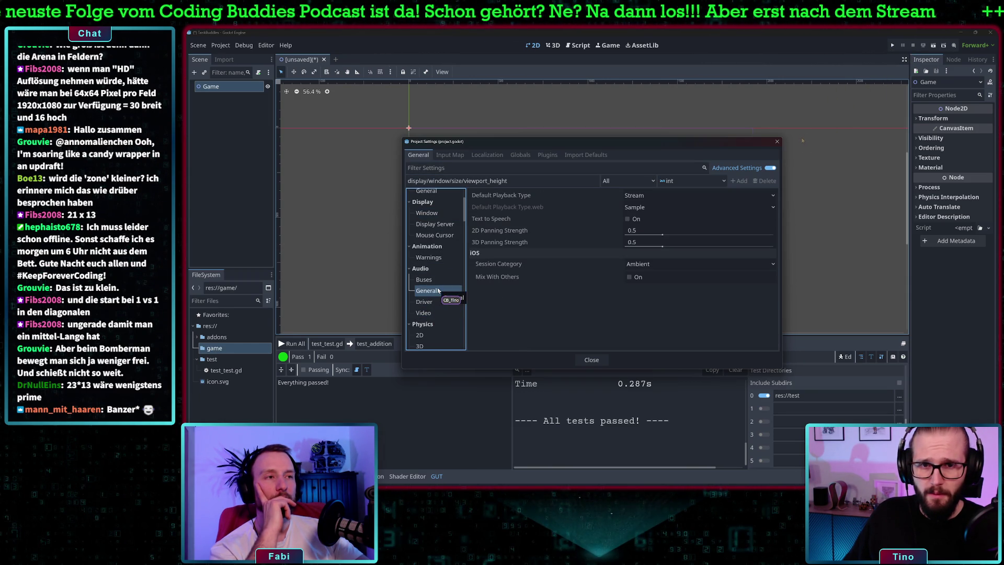
{"action": "left_click", "coordinate": [437, 281]}
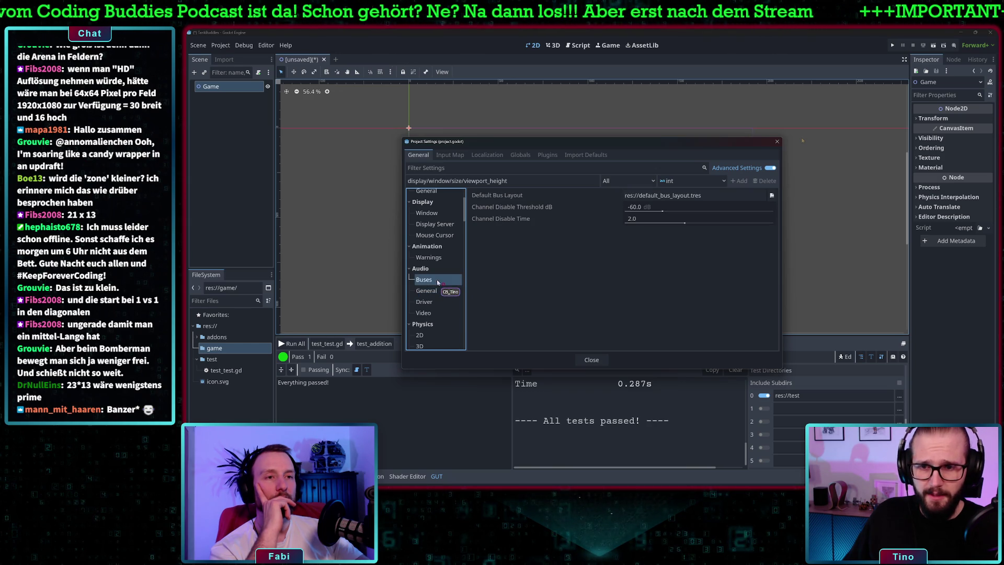
{"action": "left_click", "coordinate": [434, 291]}
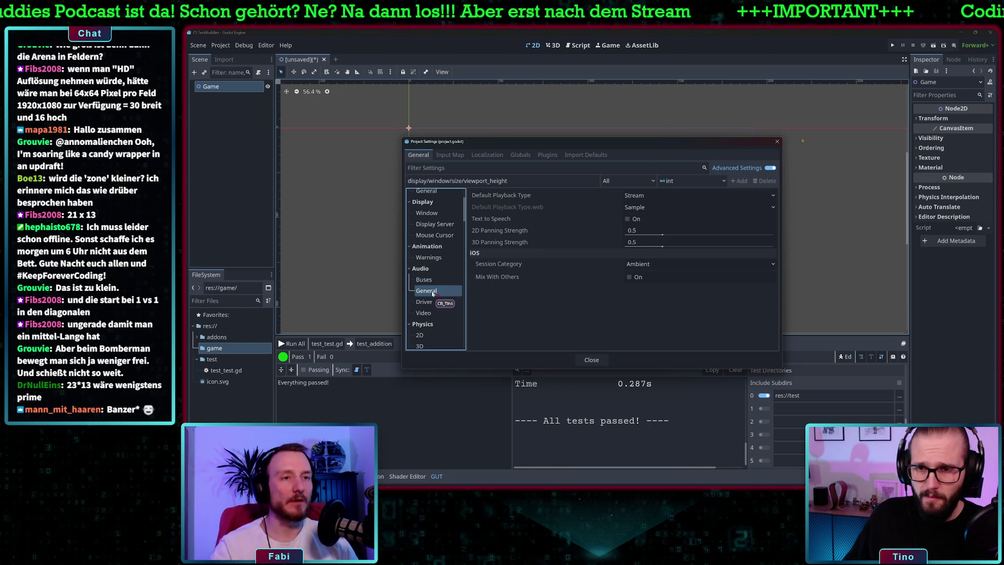
{"action": "scroll", "coordinate": [432, 294], "scroll_direction": "up", "scroll_amount": 2}
{"action": "left_click", "coordinate": [434, 253]}
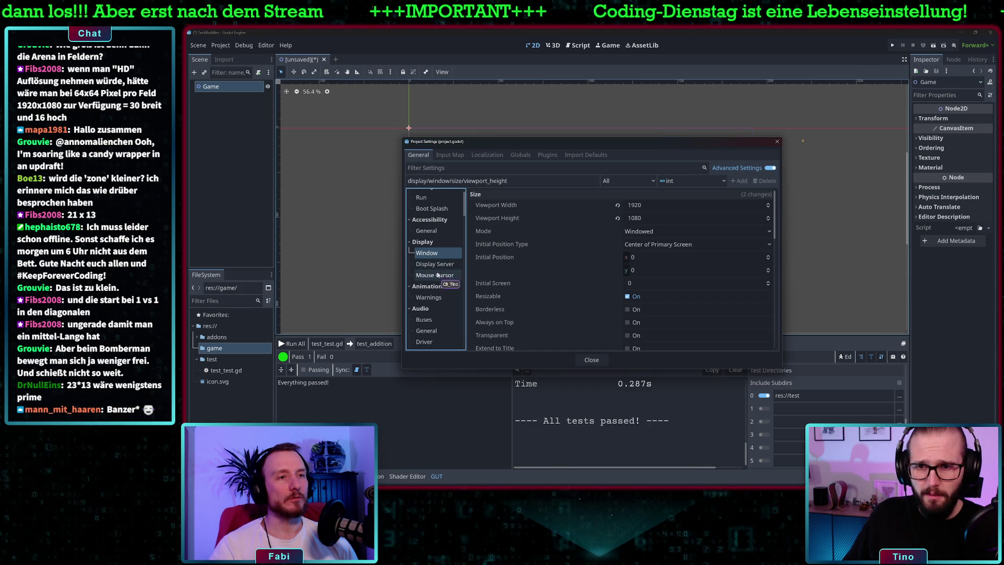
Browse the Application and Physics categories, then scroll Display > Window to the stretch mode setting.
{"action": "scroll", "coordinate": [435, 241], "scroll_direction": "up", "scroll_amount": 1}
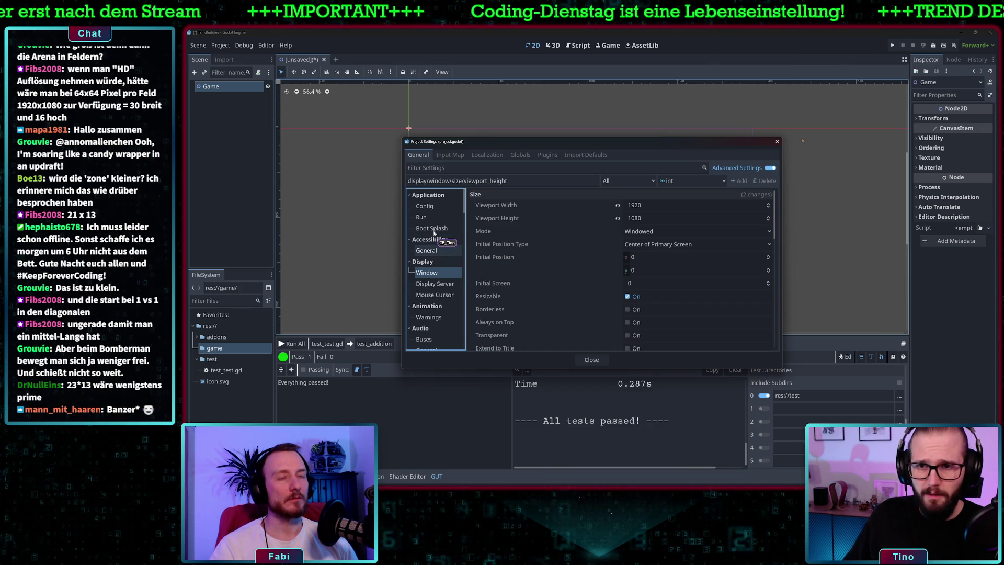
{"action": "left_click", "coordinate": [435, 216]}
{"action": "left_click", "coordinate": [441, 205]}
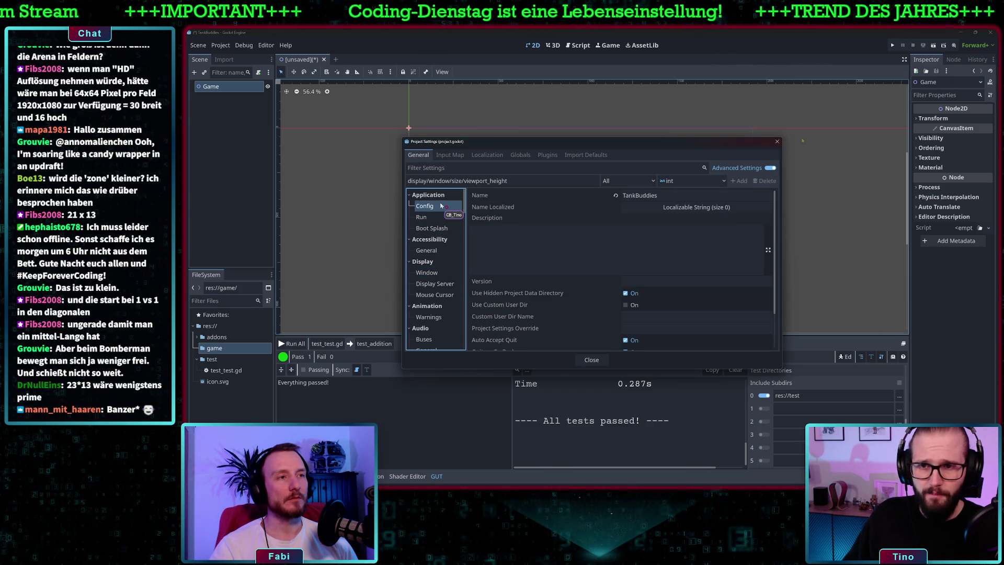
{"action": "scroll", "coordinate": [550, 318], "scroll_direction": "down", "scroll_amount": 2}
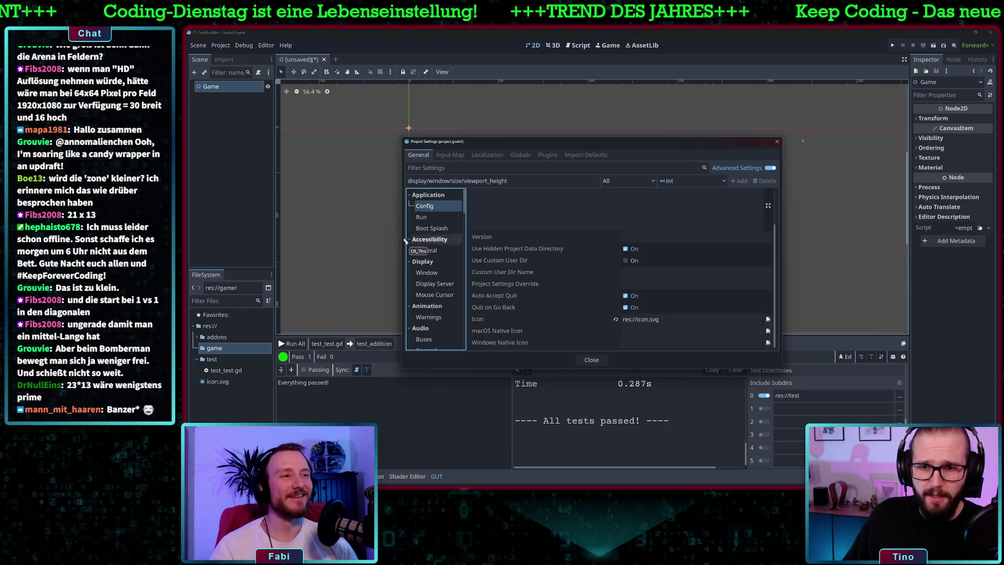
{"action": "scroll", "coordinate": [426, 254], "scroll_direction": "down", "scroll_amount": 3}
{"action": "scroll", "coordinate": [425, 252], "scroll_direction": "down", "scroll_amount": 2}
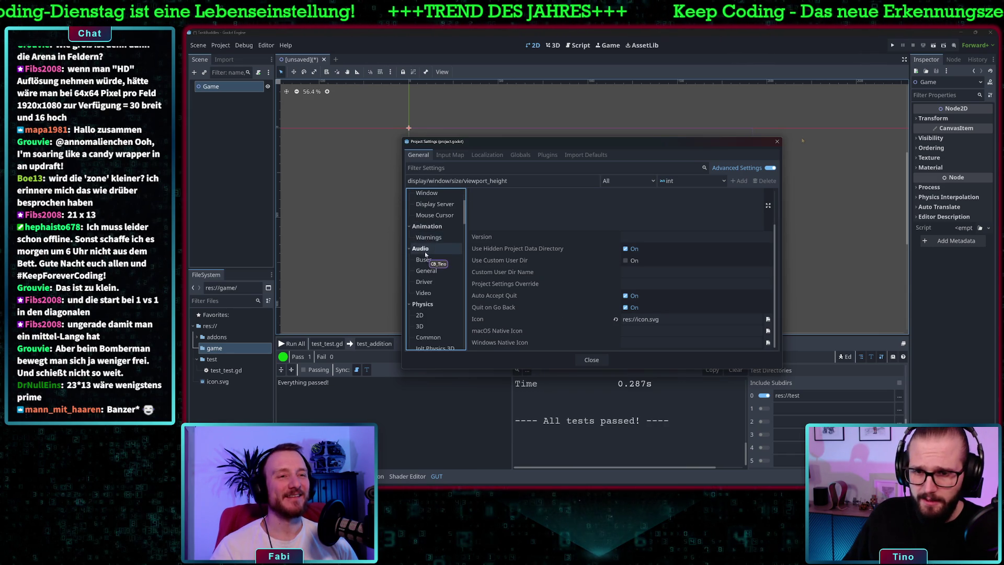
{"action": "left_click", "coordinate": [425, 297]}
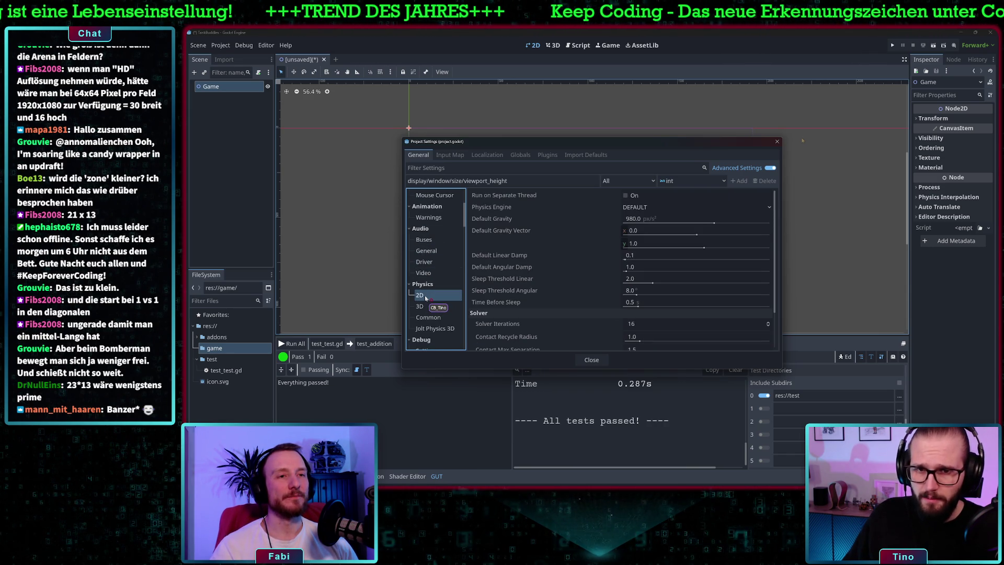
{"action": "scroll", "coordinate": [434, 306], "scroll_direction": "down", "scroll_amount": 2}
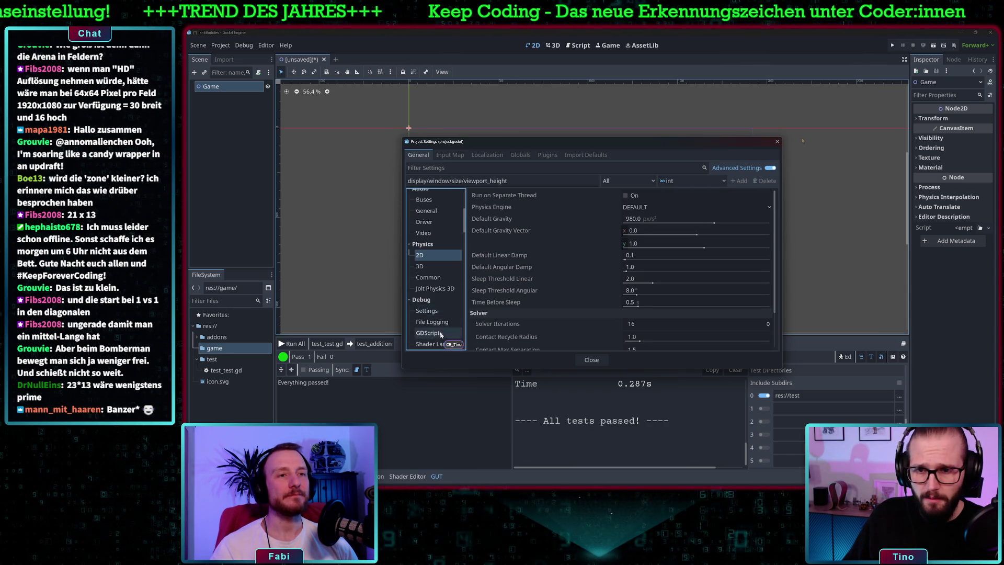
{"action": "scroll", "coordinate": [442, 293], "scroll_direction": "up", "scroll_amount": 2}
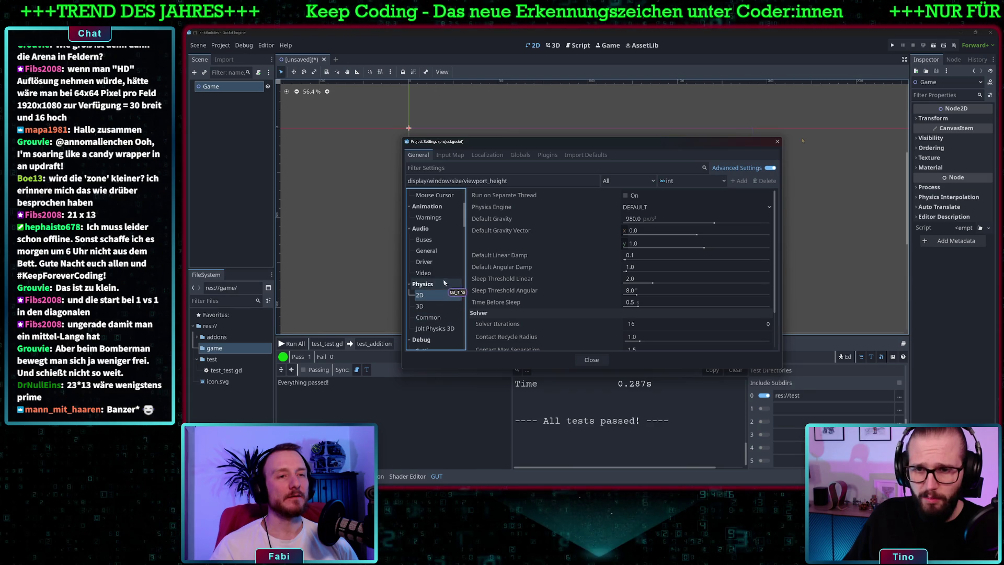
{"action": "left_click", "coordinate": [436, 274]}
{"action": "scroll", "coordinate": [436, 275], "scroll_direction": "up", "scroll_amount": 2}
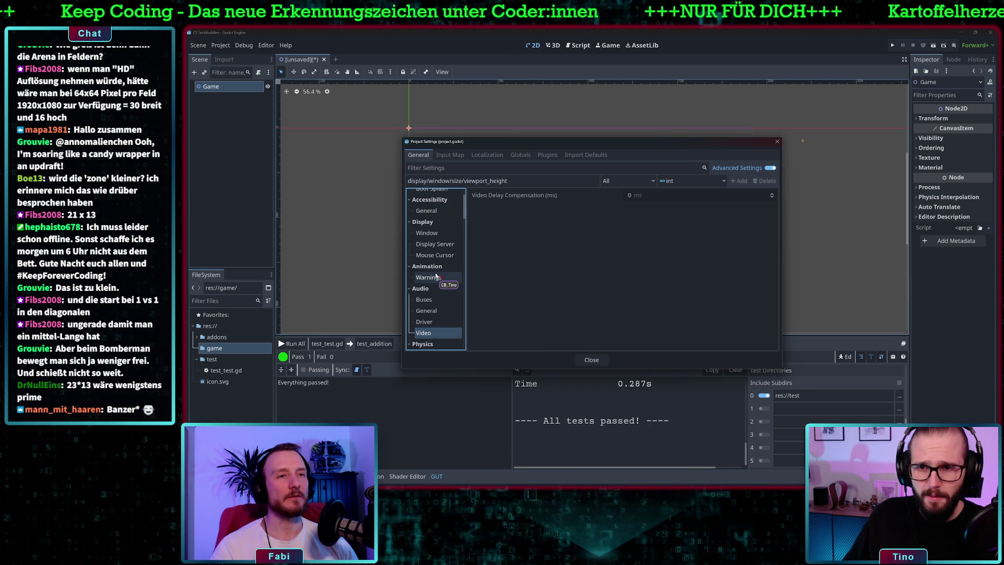
{"action": "scroll", "coordinate": [436, 264], "scroll_direction": "up", "scroll_amount": 2}
{"action": "left_click", "coordinate": [433, 254]}
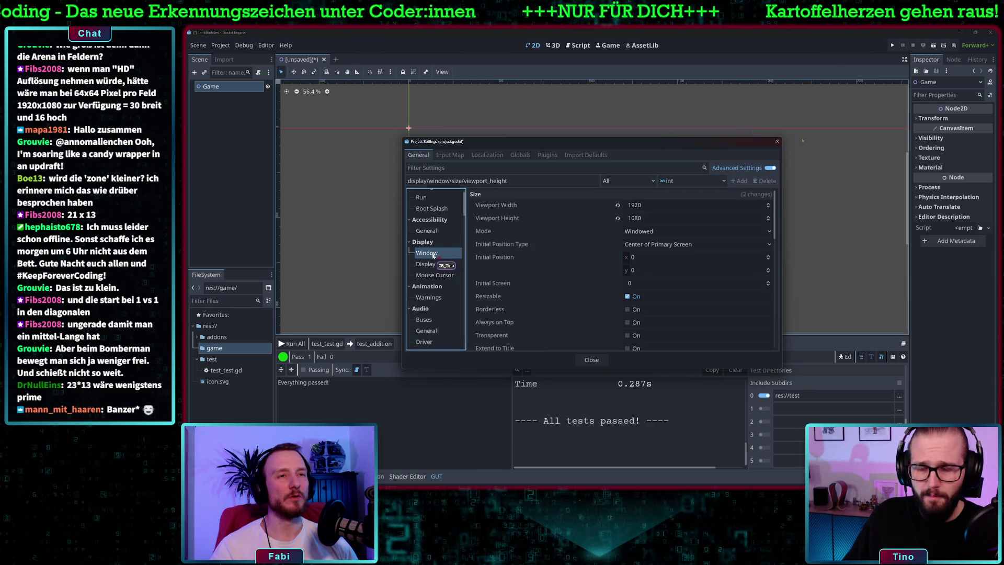
{"action": "scroll", "coordinate": [539, 285], "scroll_direction": "down", "scroll_amount": 2}
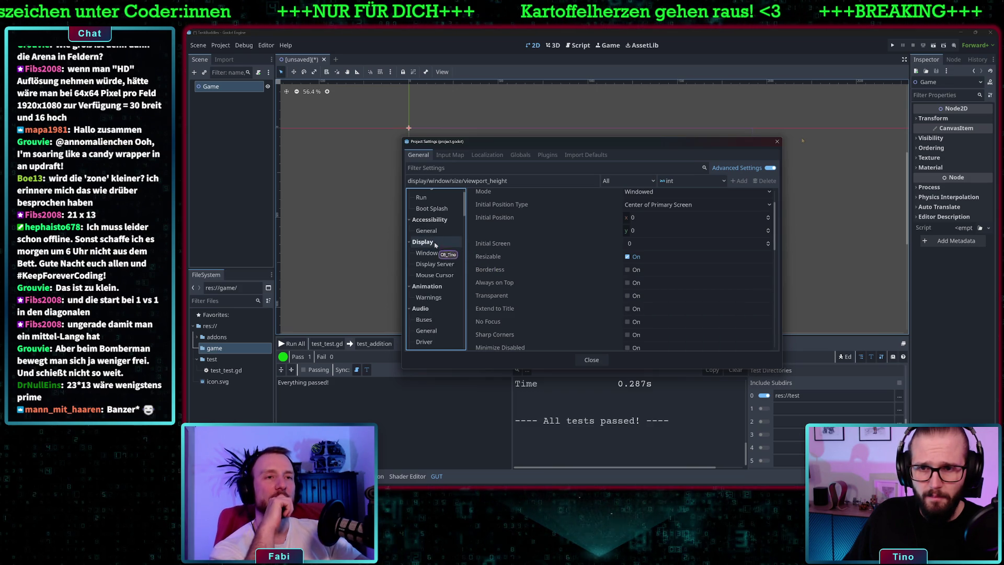
{"action": "left_click", "coordinate": [434, 254]}
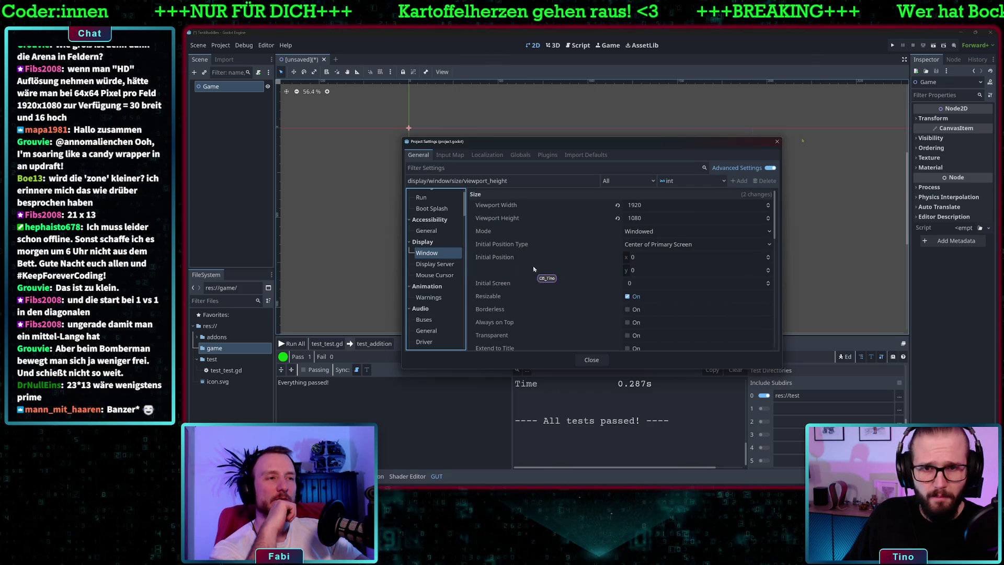
{"action": "scroll", "coordinate": [565, 249], "scroll_direction": "down", "scroll_amount": 3}
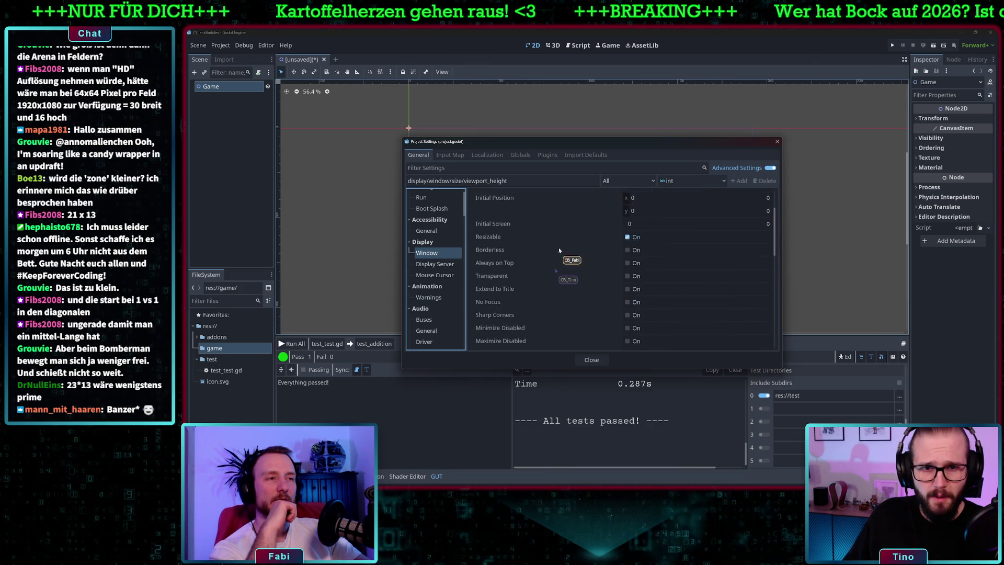
{"action": "scroll", "coordinate": [565, 248], "scroll_direction": "down", "scroll_amount": 3}
{"action": "scroll", "coordinate": [575, 267], "scroll_direction": "down", "scroll_amount": 3}
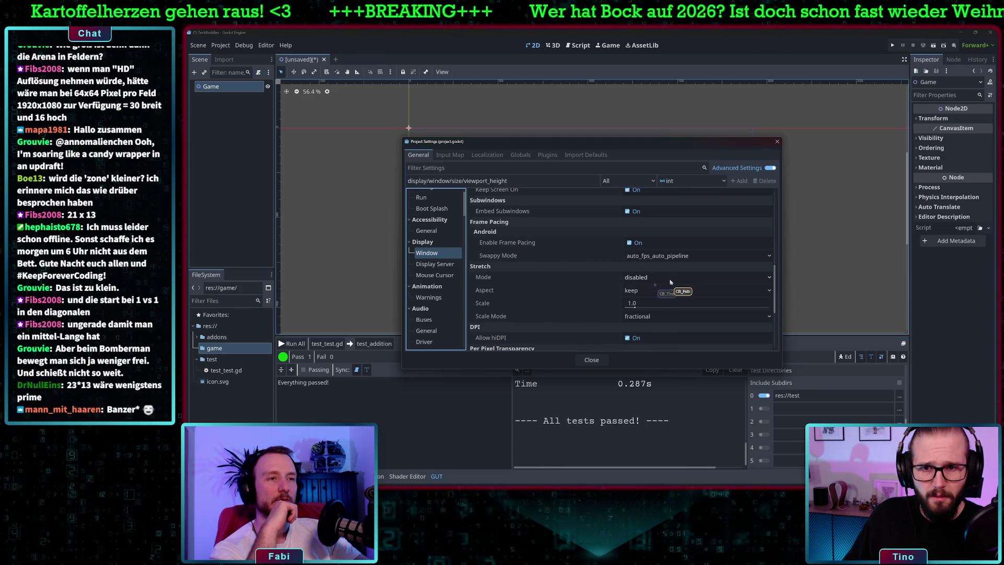
{"action": "left_click", "coordinate": [670, 281]}
Keep the window stretch mode at 'disabled' and close Project Settings.
{"action": "left_click", "coordinate": [668, 280]}
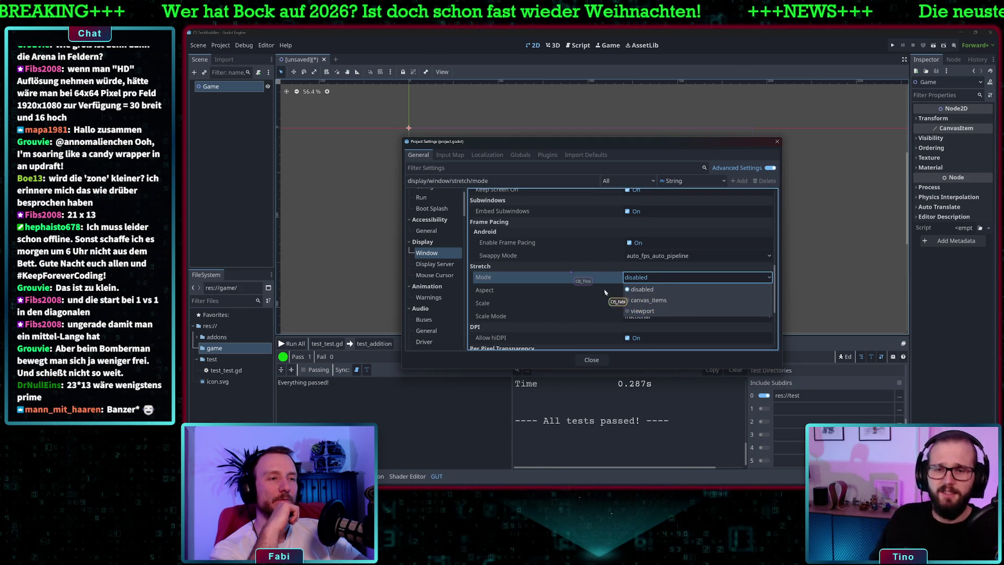
{"action": "left_click", "coordinate": [641, 289]}
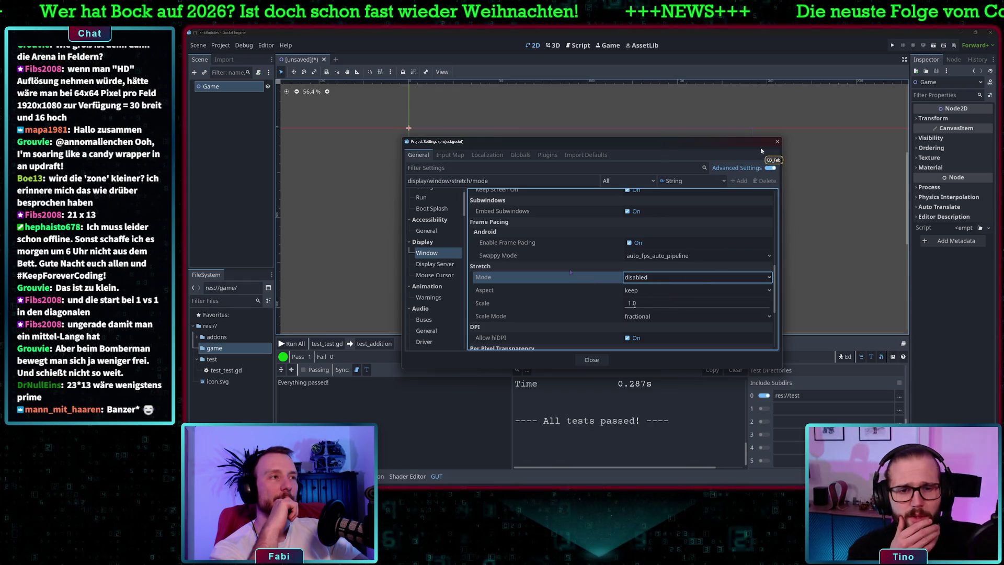
{"action": "left_click", "coordinate": [777, 142]}
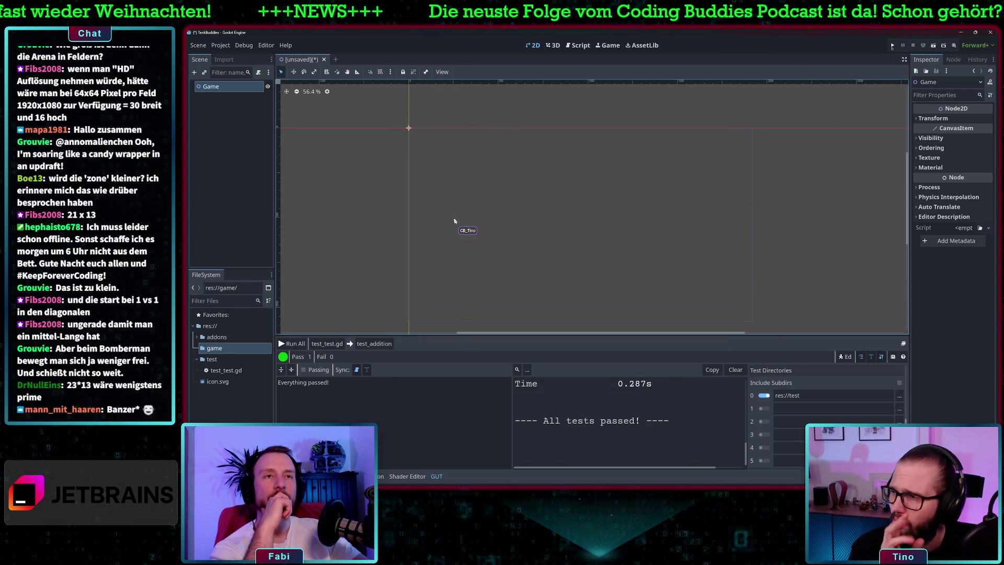
Attempt to run the project, then cancel the save prompt and dismiss the Game node menu.
{"action": "left_click", "coordinate": [892, 45]}
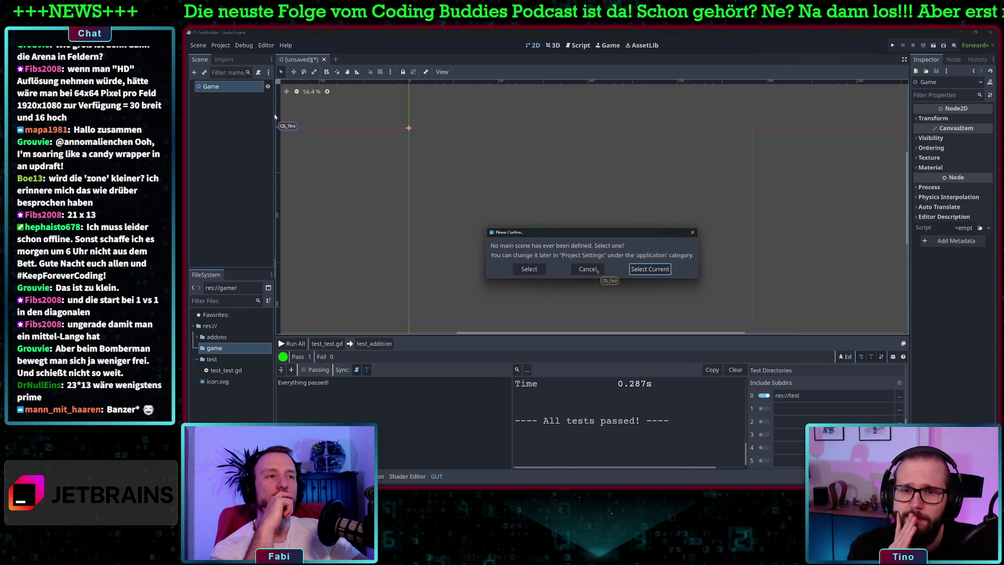
{"action": "left_click", "coordinate": [646, 270]}
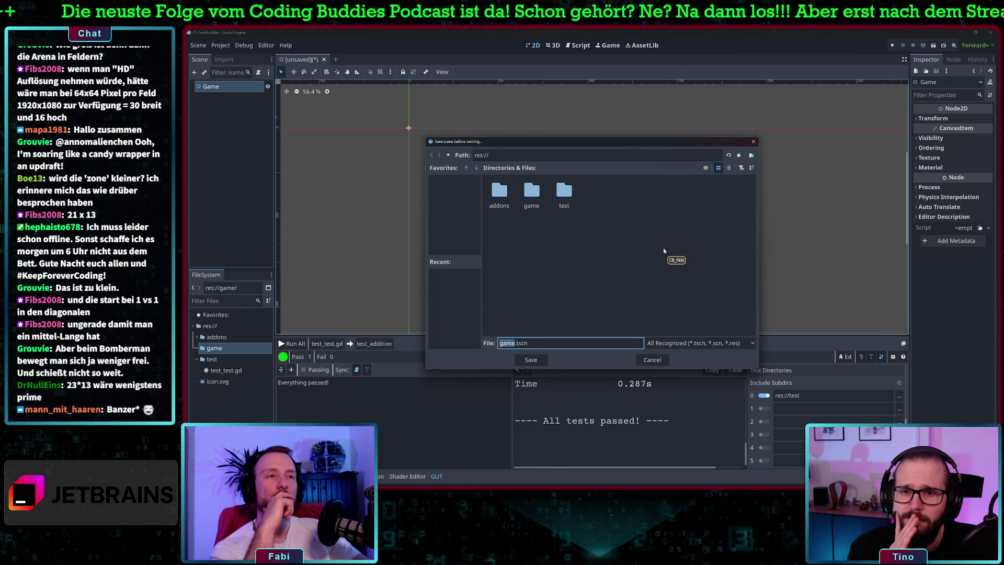
{"action": "double_click", "coordinate": [531, 191]}
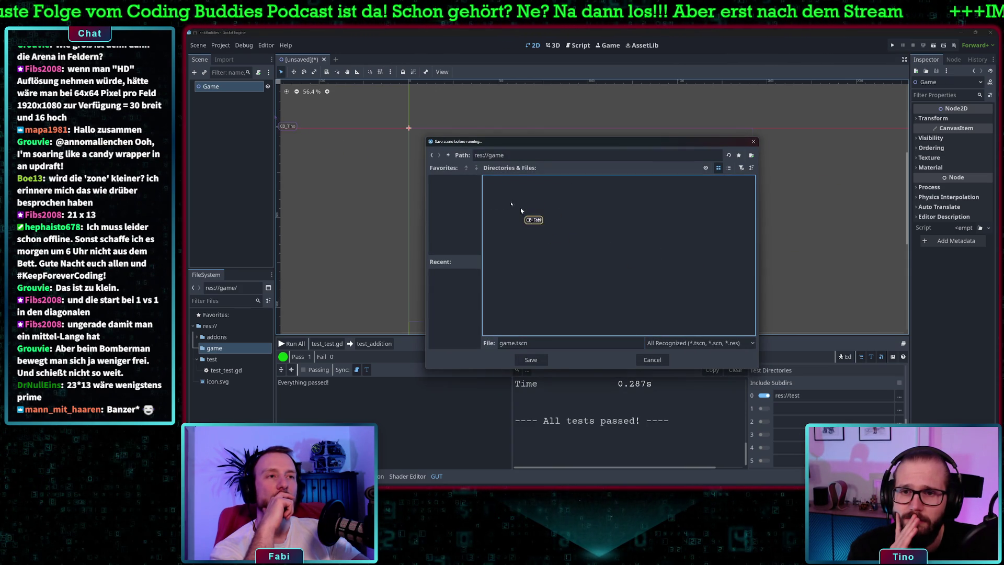
{"action": "left_click", "coordinate": [651, 359]}
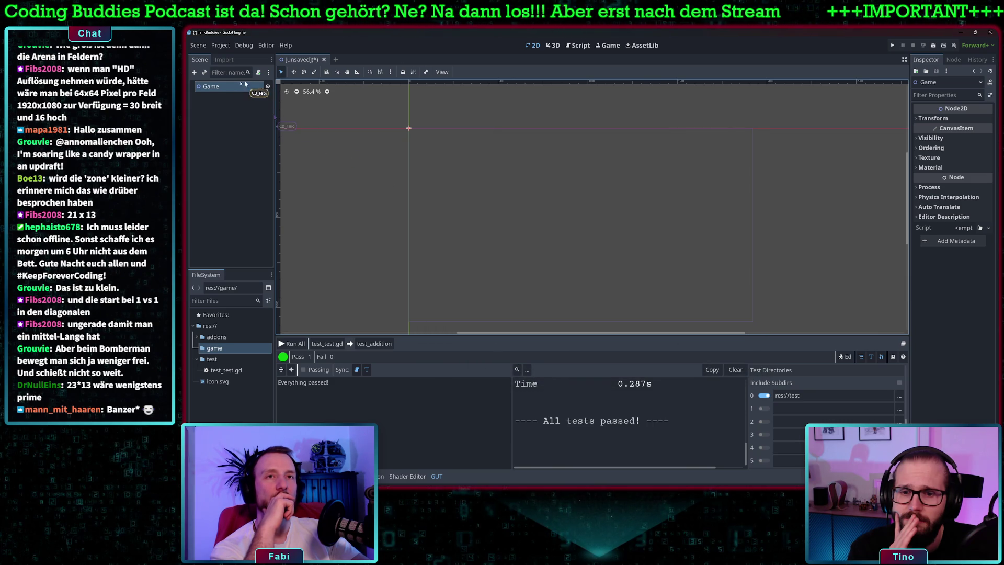
{"action": "right_click", "coordinate": [220, 91]}
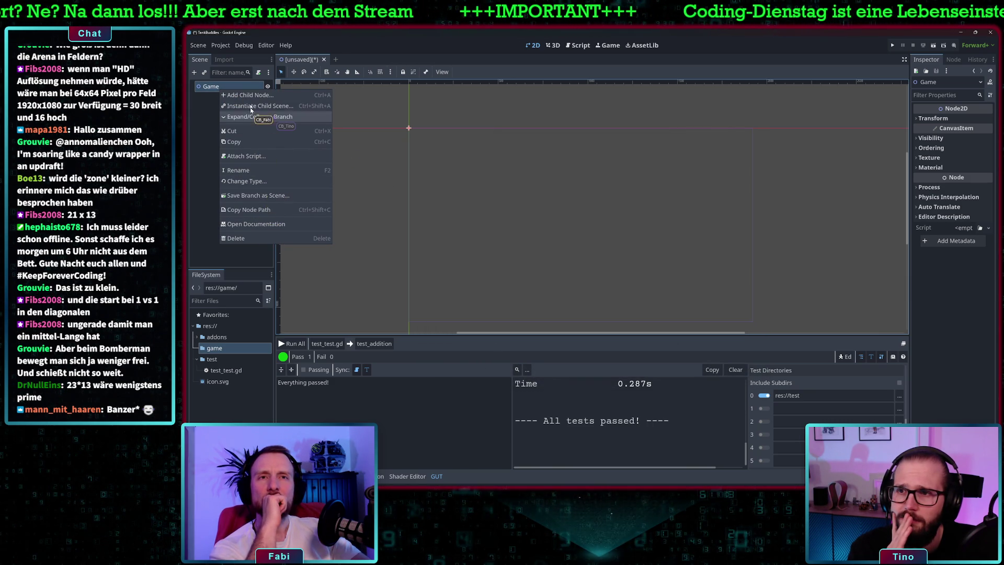
{"action": "left_click", "coordinate": [214, 120]}
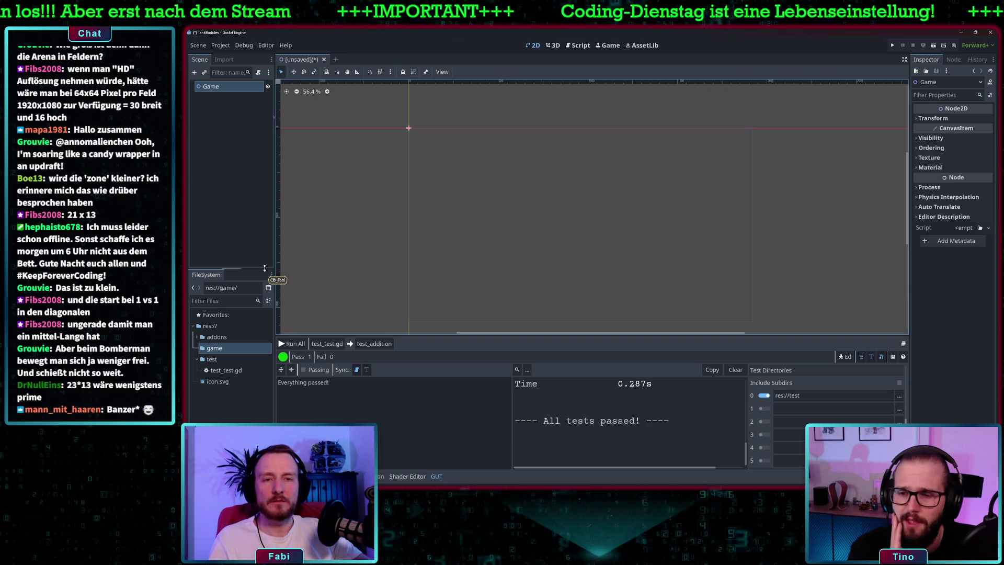
Save the Game scene as res://game/game.tscn and run the project again.
{"action": "key", "text": "ctrl+s"}
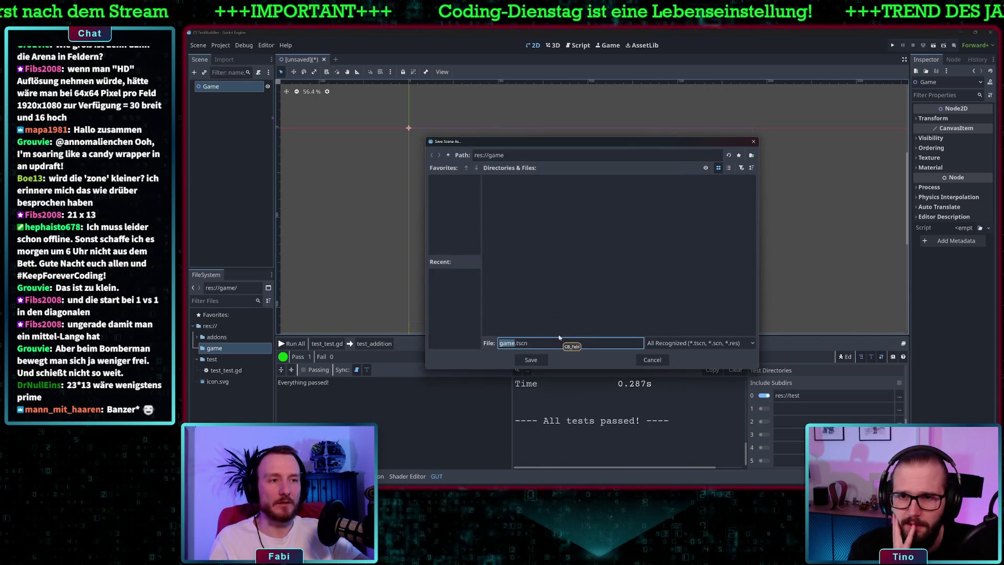
{"action": "left_click", "coordinate": [531, 359]}
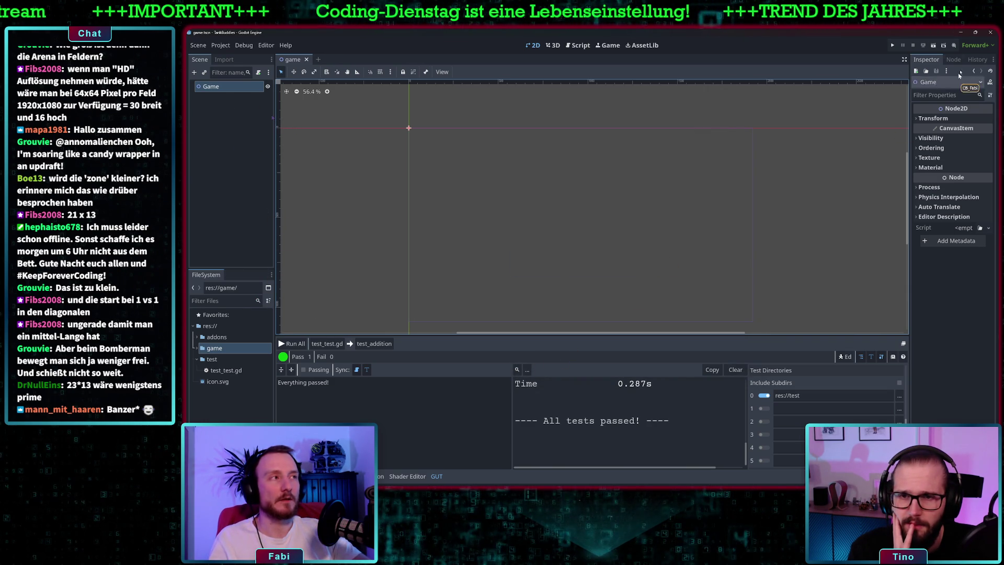
{"action": "left_click", "coordinate": [893, 45]}
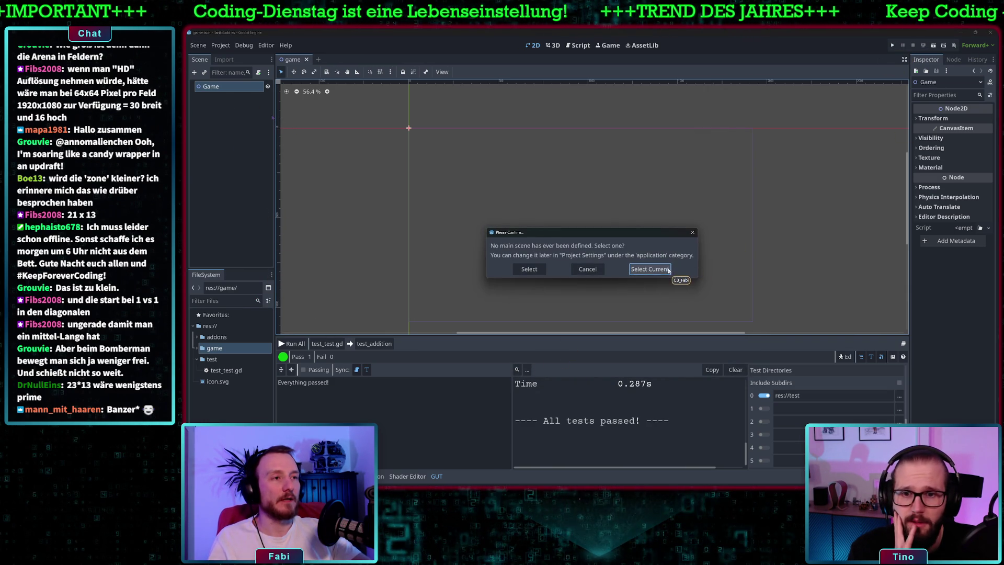
Set the Game scene as main scene, resize the empty 1920x1080 game window, and close it.
{"action": "left_click", "coordinate": [664, 270]}
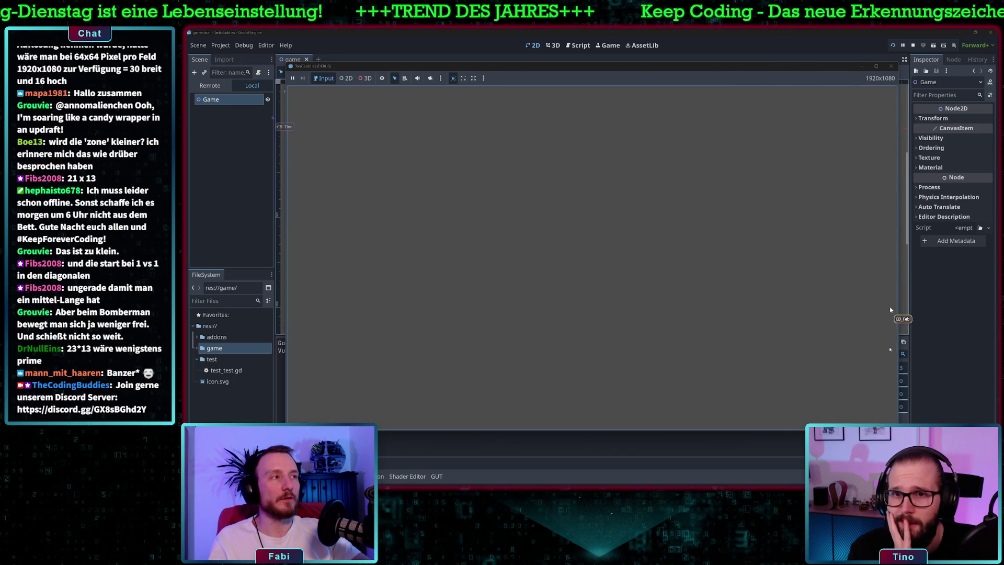
{"action": "mouse_move", "coordinate": [897, 428]}
{"action": "left_mouse_down"}
{"action": "mouse_move", "coordinate": [693, 291]}
{"action": "mouse_move", "coordinate": [769, 291]}
{"action": "mouse_move", "coordinate": [802, 366]}
{"action": "mouse_move", "coordinate": [802, 403]}
{"action": "mouse_move", "coordinate": [863, 390]}
{"action": "mouse_move", "coordinate": [826, 362]}
{"action": "left_mouse_up"}
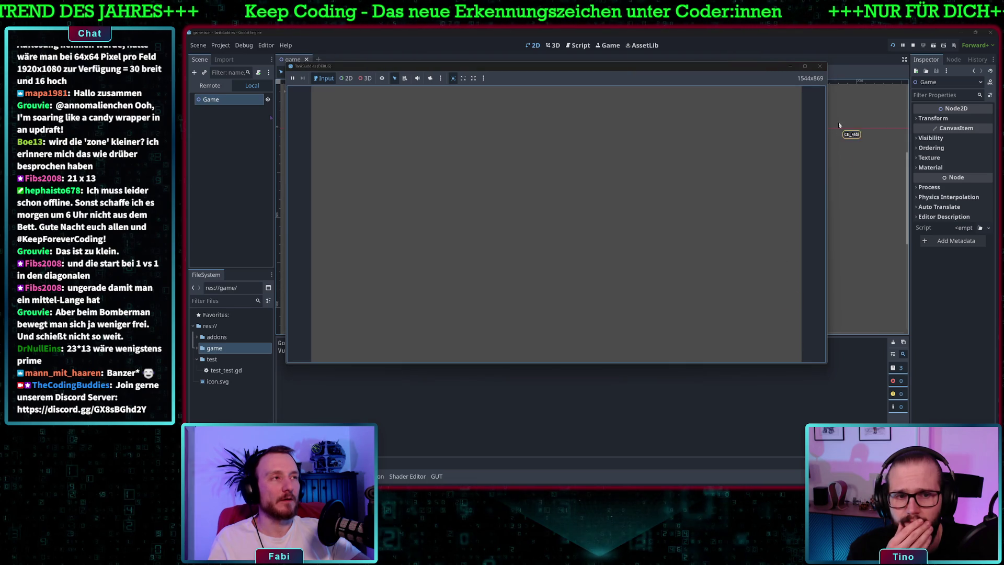
{"action": "left_click", "coordinate": [818, 67]}
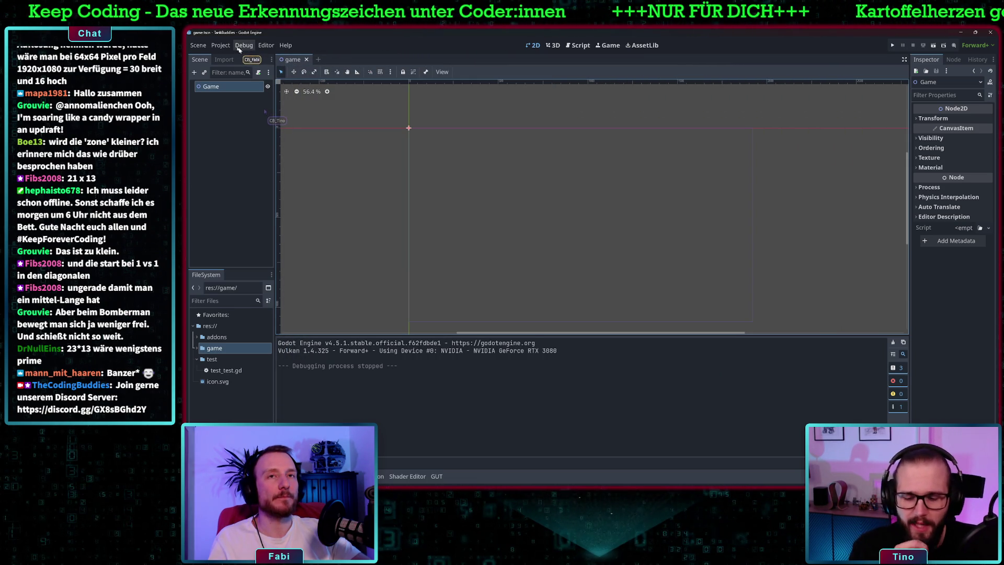
{"action": "left_click", "coordinate": [222, 46]}
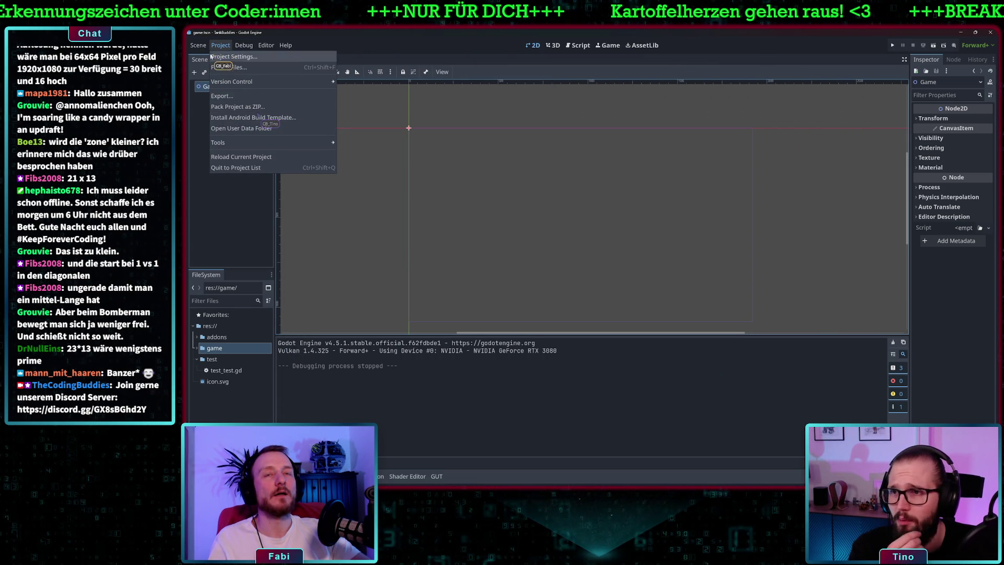
Set Rendering > Textures Default Texture Filter to Nearest in Project Settings, then close them.
{"action": "left_click", "coordinate": [220, 45]}
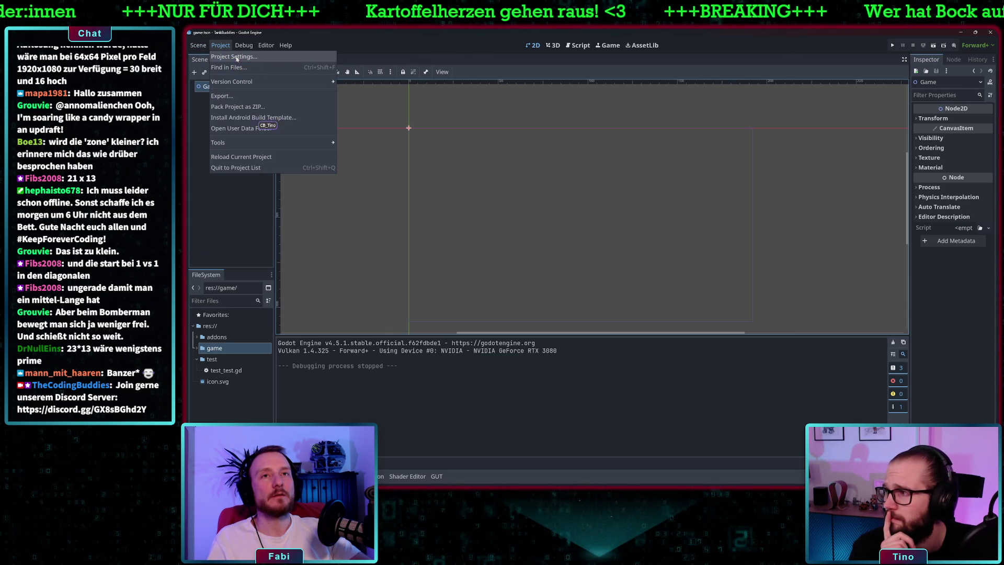
{"action": "left_click", "coordinate": [236, 57]}
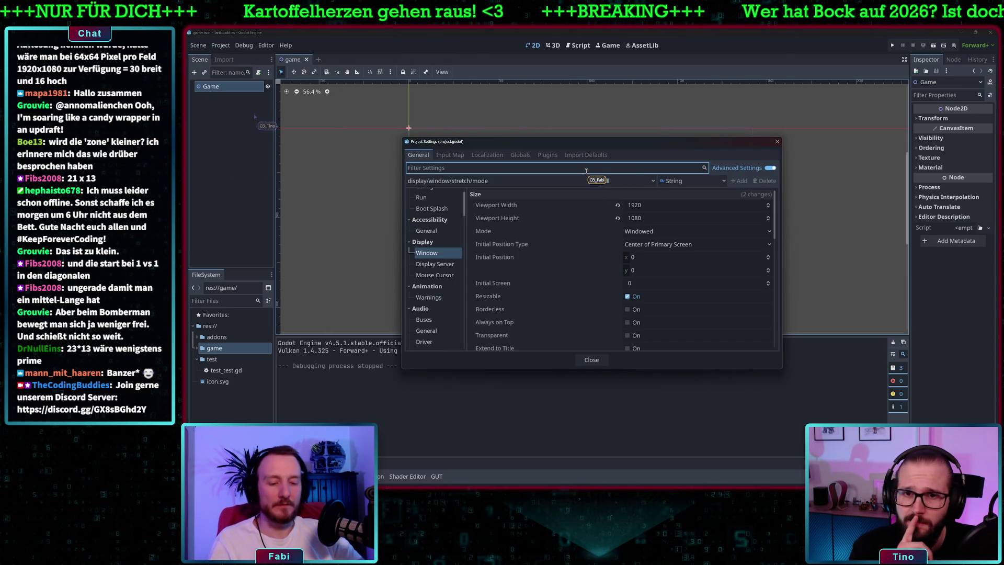
{"action": "type", "text": "filter"}
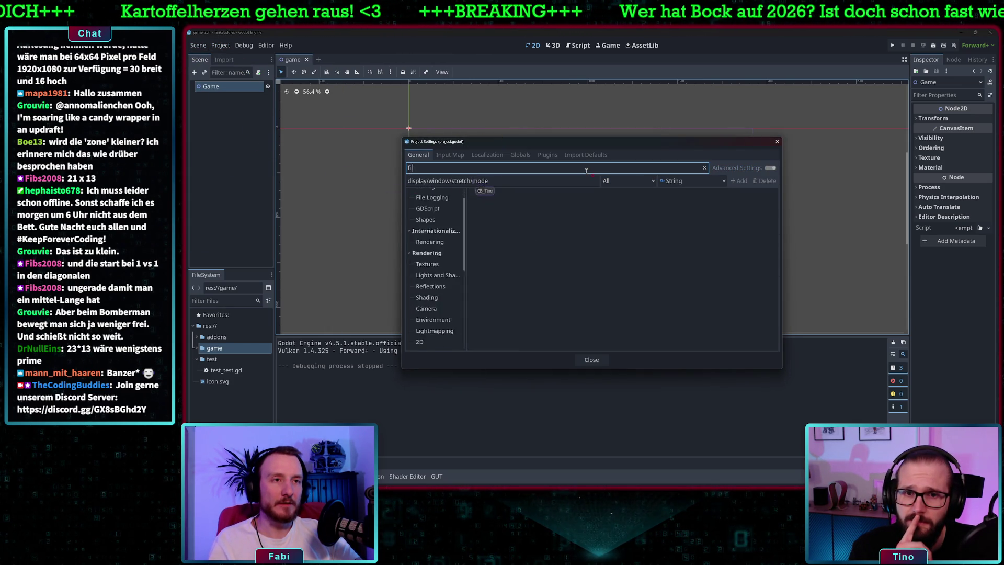
{"action": "left_click", "coordinate": [434, 205]}
{"action": "left_click", "coordinate": [669, 204]}
{"action": "left_click", "coordinate": [674, 217]}
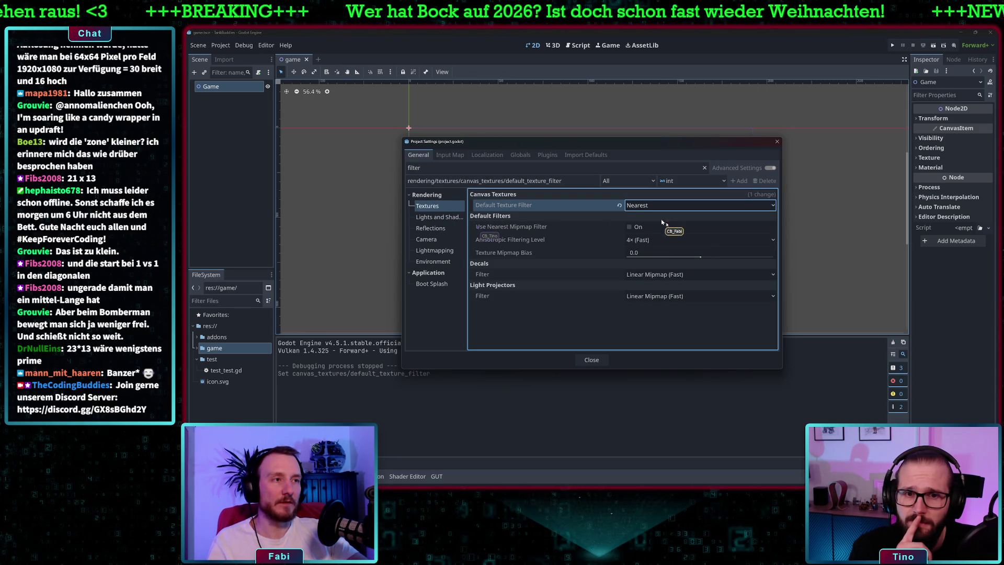
{"action": "left_click", "coordinate": [597, 361]}
{"action": "left_click", "coordinate": [599, 361]}
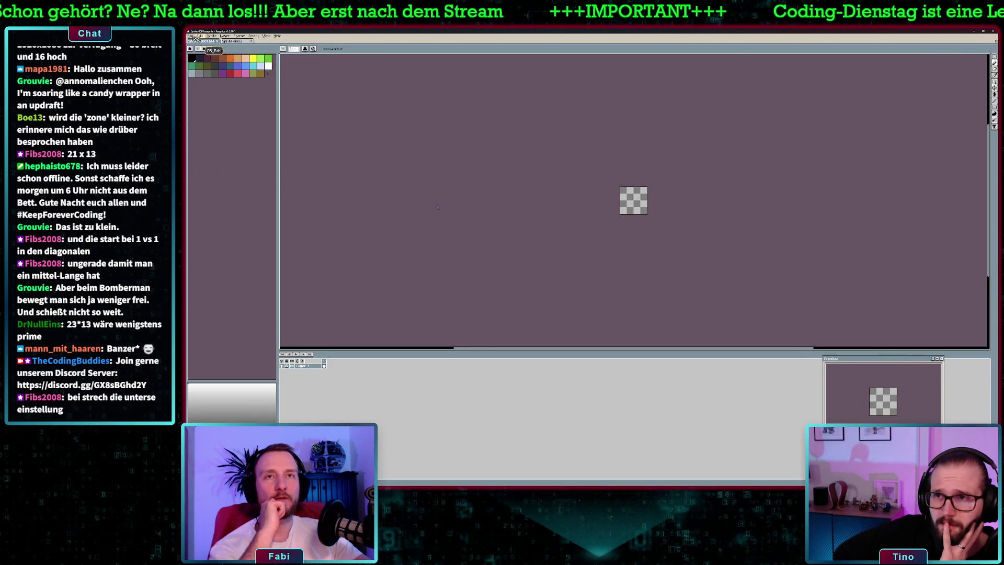
Create a new 1920x1080 transparent sprite in Aseprite.
{"action": "key", "text": "ctrl+n"}
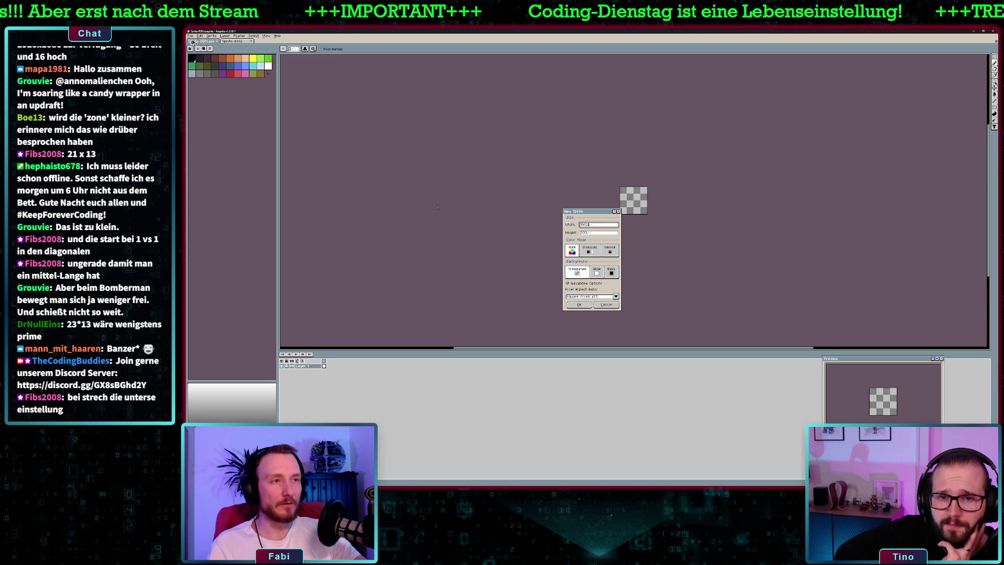
{"action": "key", "text": "Tab"}
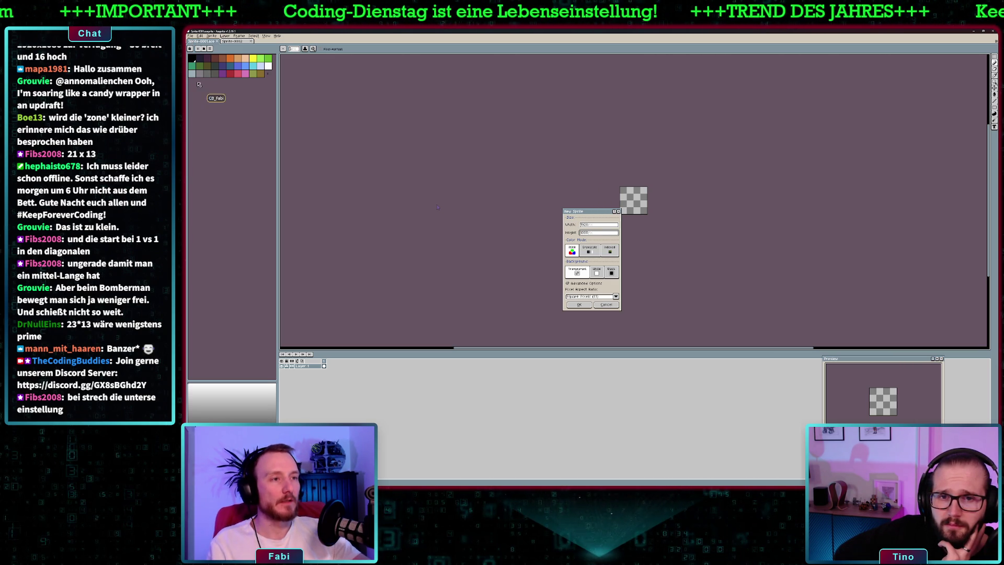
{"action": "left_click", "coordinate": [578, 305]}
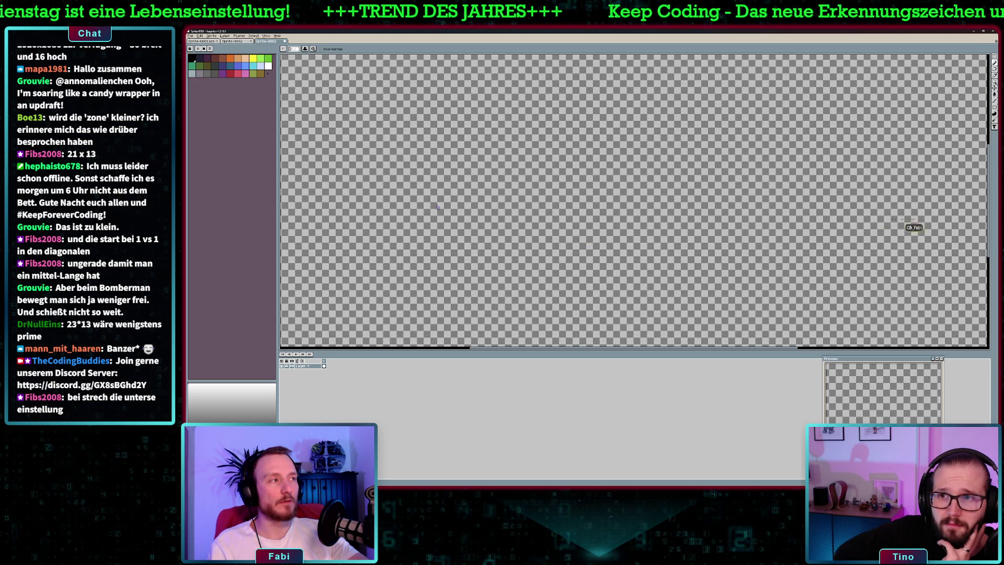
Fill the whole canvas with dark grey using the Paint Bucket.
{"action": "scroll", "coordinate": [845, 214], "scroll_direction": "down", "scroll_amount": 5}
{"action": "scroll", "coordinate": [845, 217], "scroll_direction": "up", "scroll_amount": 3}
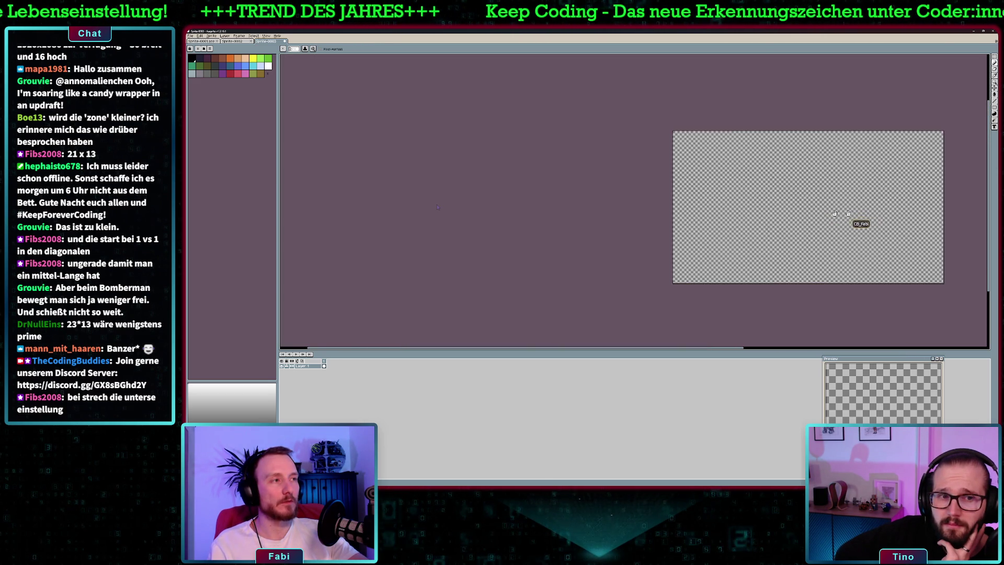
{"action": "left_click_drag", "start_coordinate": [863, 220], "coordinate": [709, 206]}
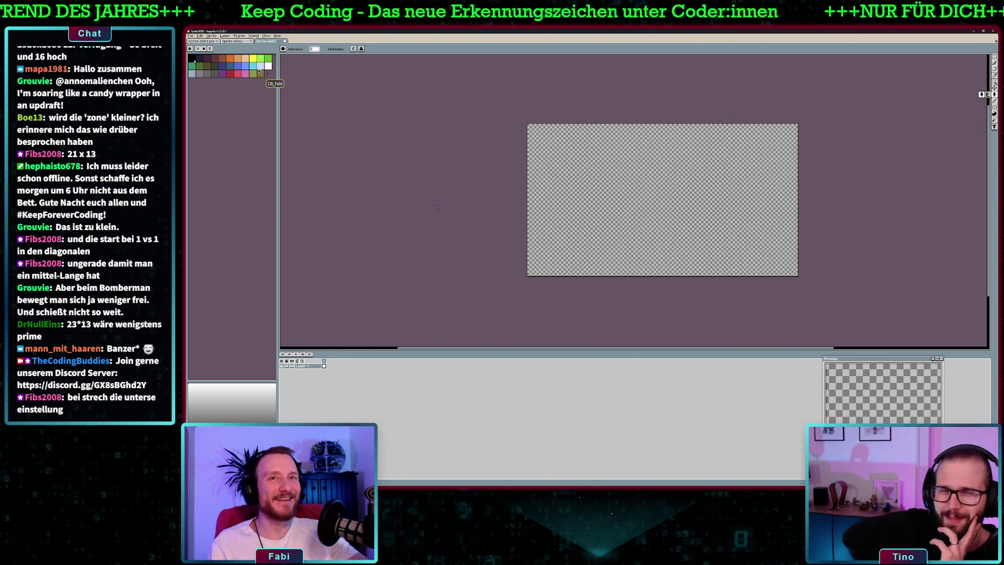
{"action": "left_click", "coordinate": [630, 198]}
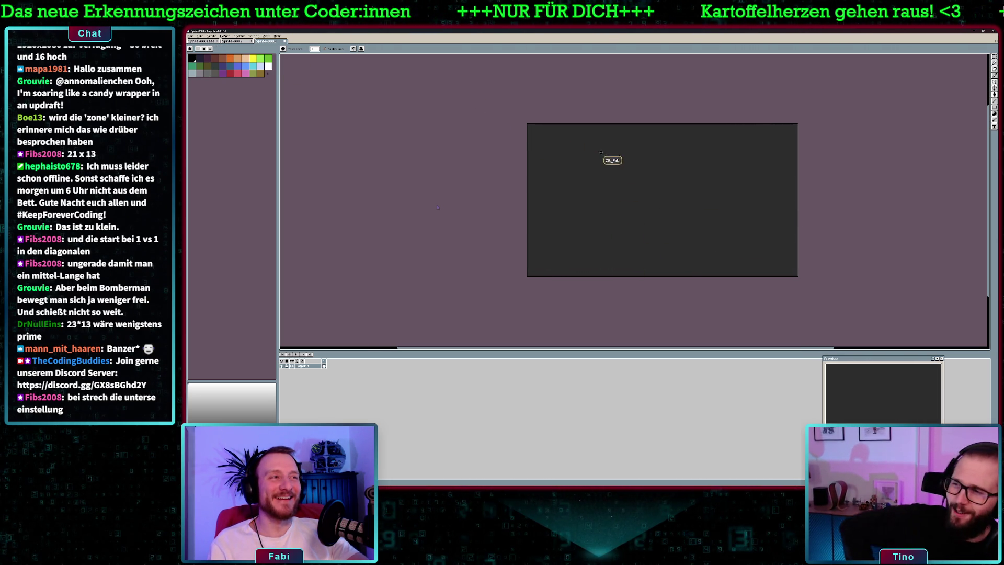
{"action": "scroll", "coordinate": [816, 196], "scroll_direction": "up", "scroll_amount": 1}
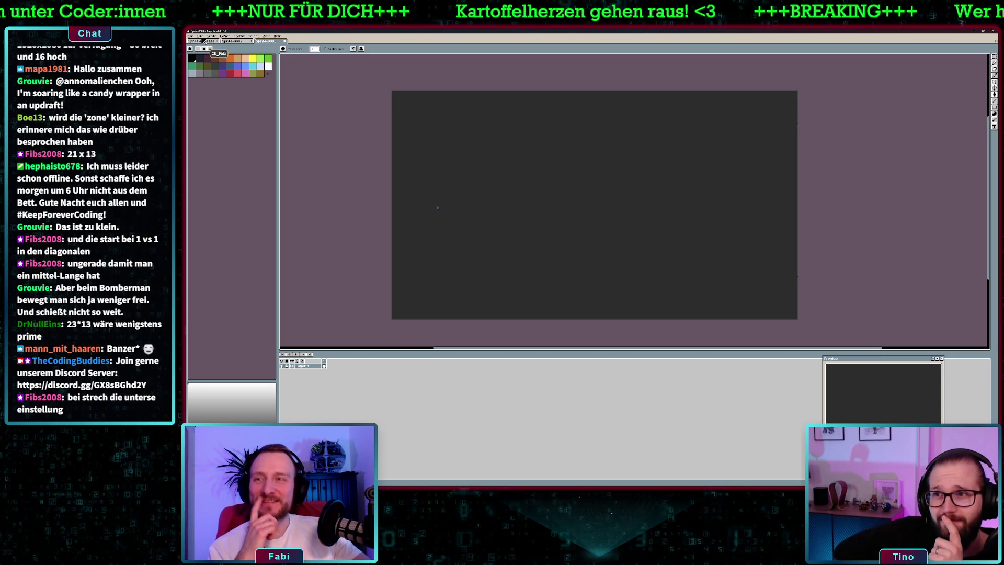
{"action": "left_click", "coordinate": [191, 35]}
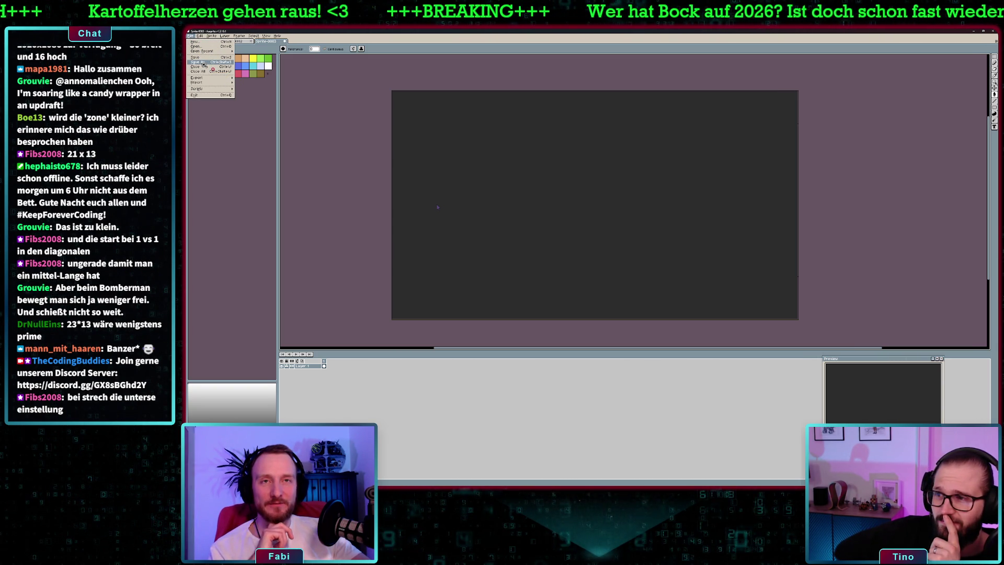
Save the sprite as Background.aseprite in a new 'assets' folder inside tank-buddies.
{"action": "left_click", "coordinate": [203, 62]}
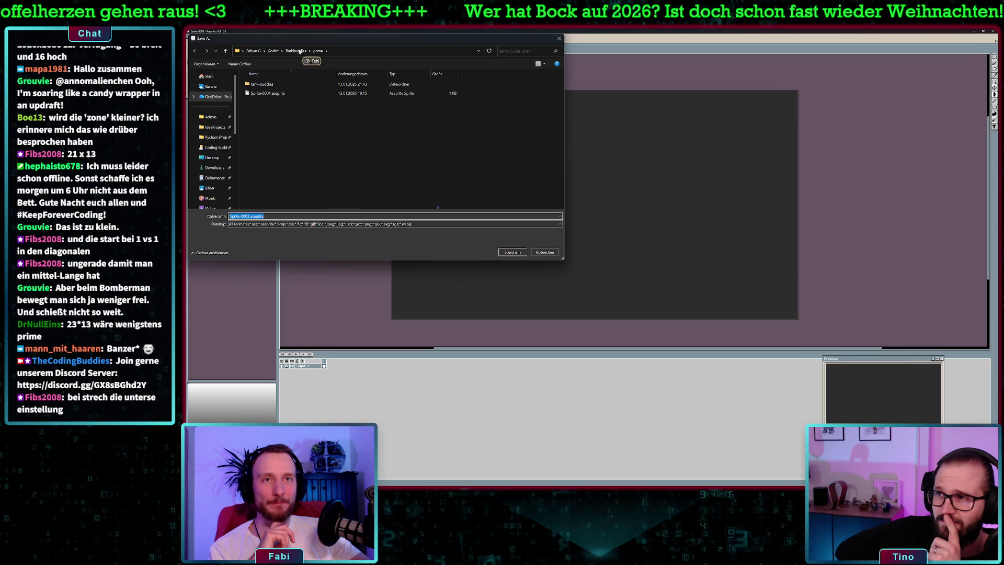
{"action": "double_click", "coordinate": [262, 85]}
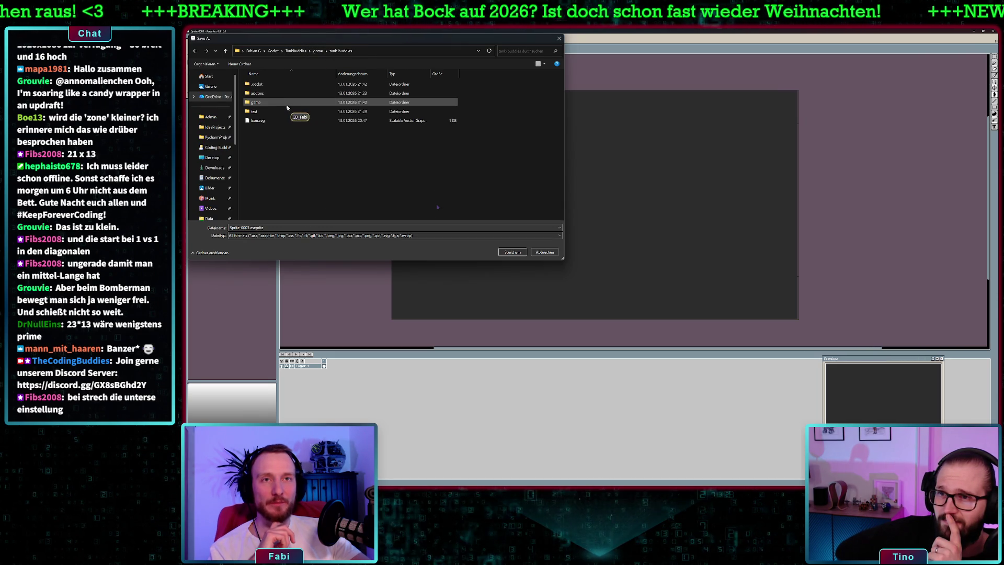
{"action": "left_click", "coordinate": [243, 65]}
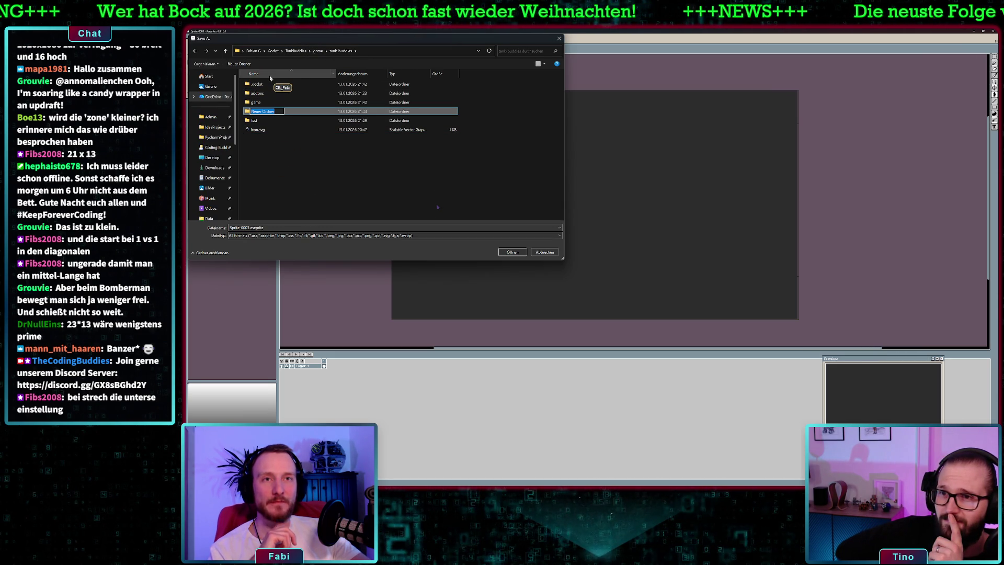
{"action": "type", "text": "assets"}
{"action": "key", "text": "Return"}
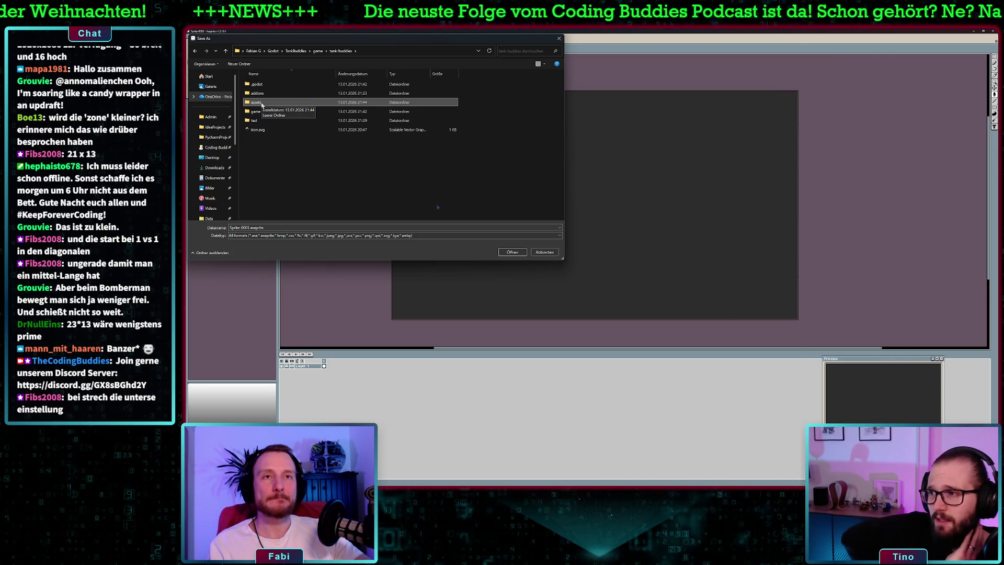
{"action": "double_click", "coordinate": [261, 104]}
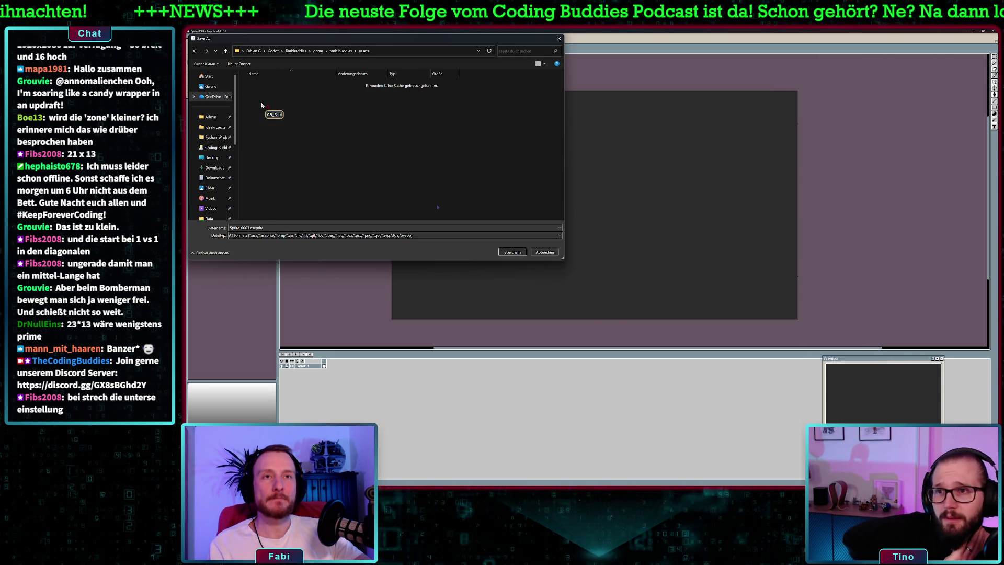
{"action": "left_click", "coordinate": [276, 228]}
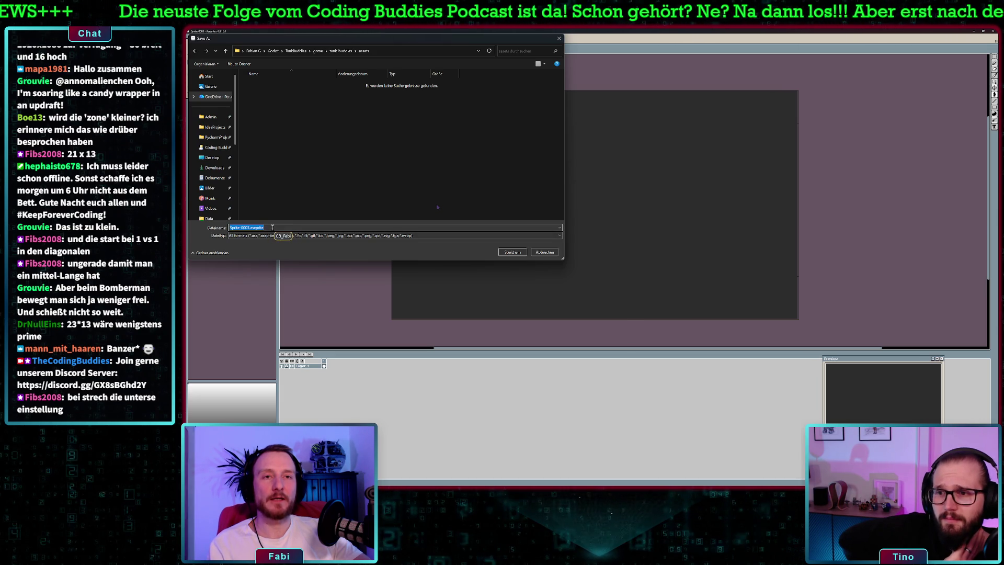
{"action": "left_click", "coordinate": [250, 228]}
{"action": "key", "text": "BackSpace"}
{"action": "key", "text": "BackSpace"}
{"action": "key", "text": "BackSpace"}
{"action": "type", "text": "Background"}
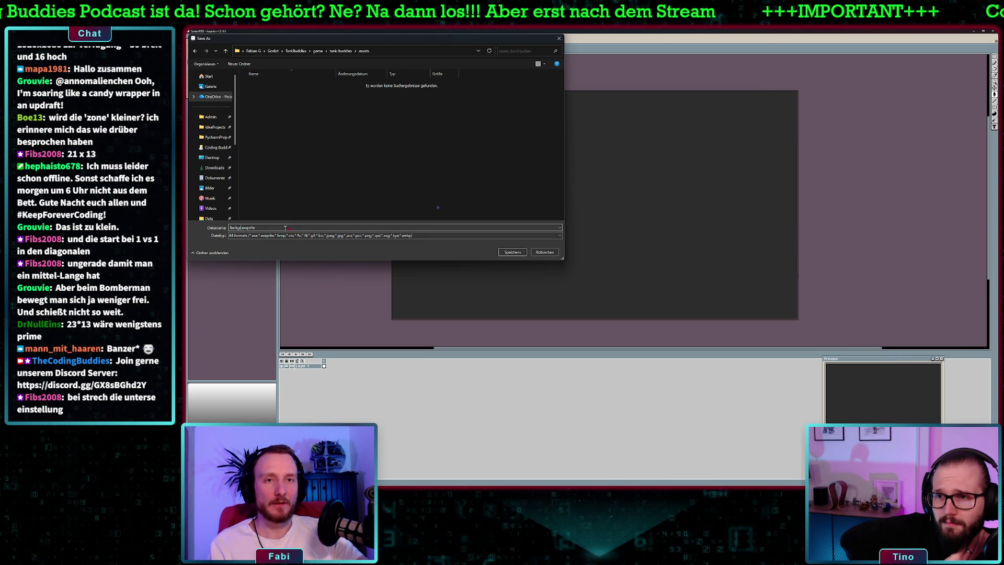
{"action": "left_click", "coordinate": [508, 254]}
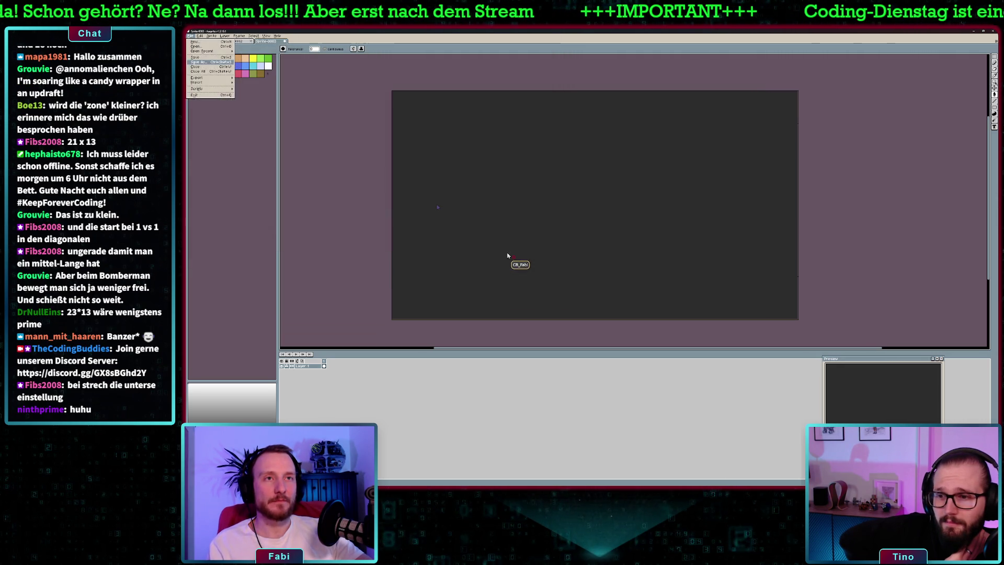
Save a copy as Background.png in the same folder and switch back to Godot.
{"action": "left_click", "coordinate": [190, 36]}
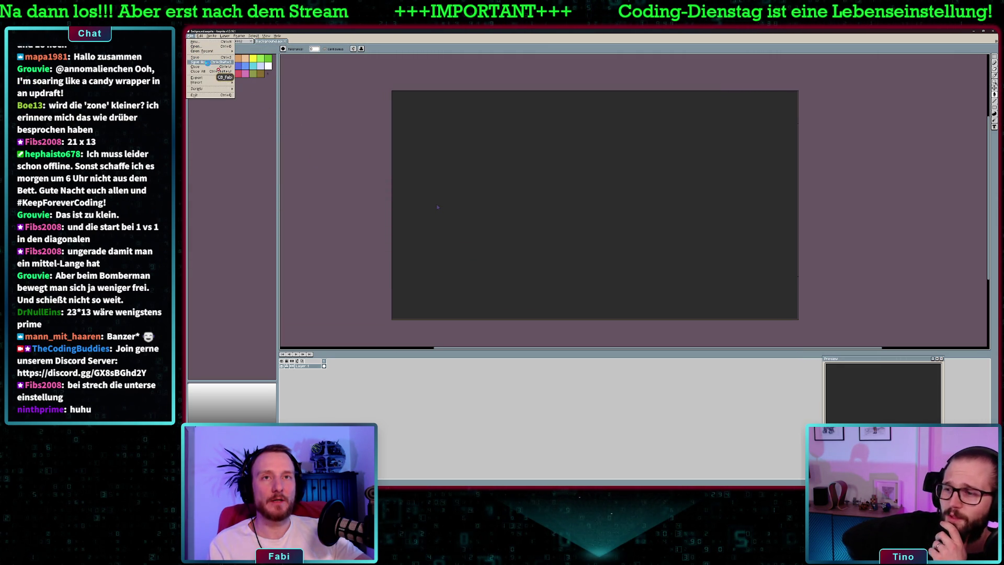
{"action": "key", "text": "Return"}
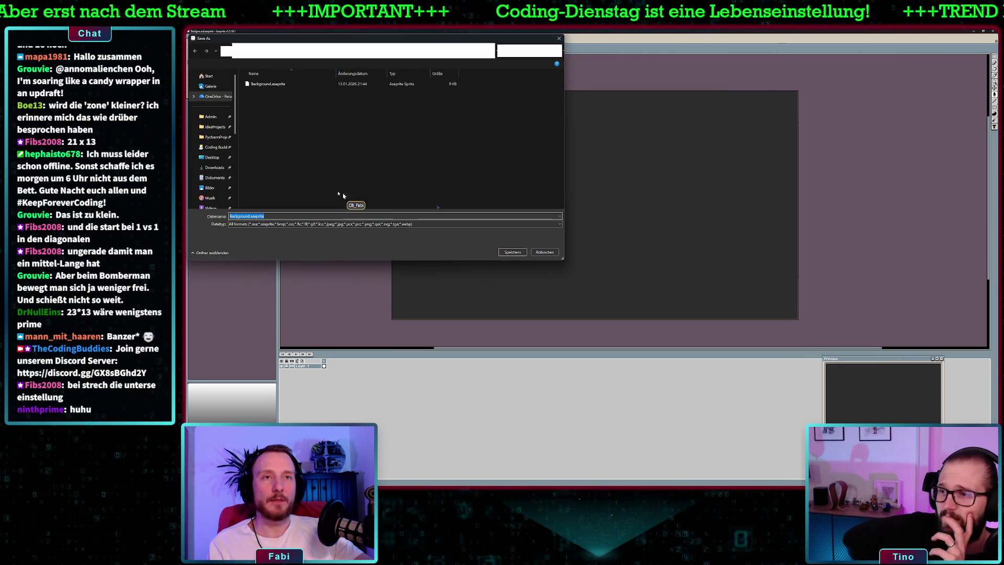
{"action": "left_click", "coordinate": [289, 215]}
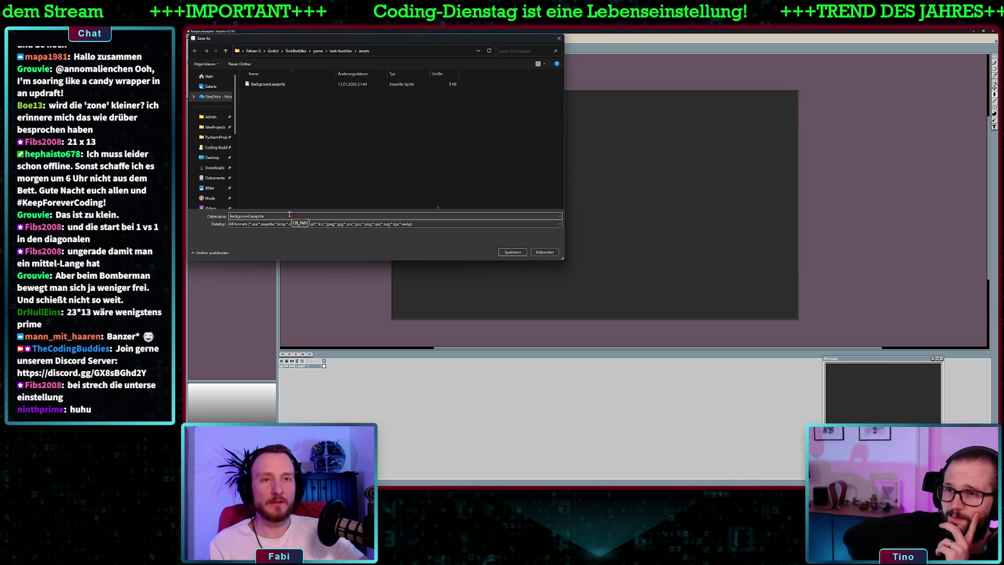
{"action": "key", "text": "BackSpace"}
{"action": "key", "text": "BackSpace"}
{"action": "key", "text": "BackSpace"}
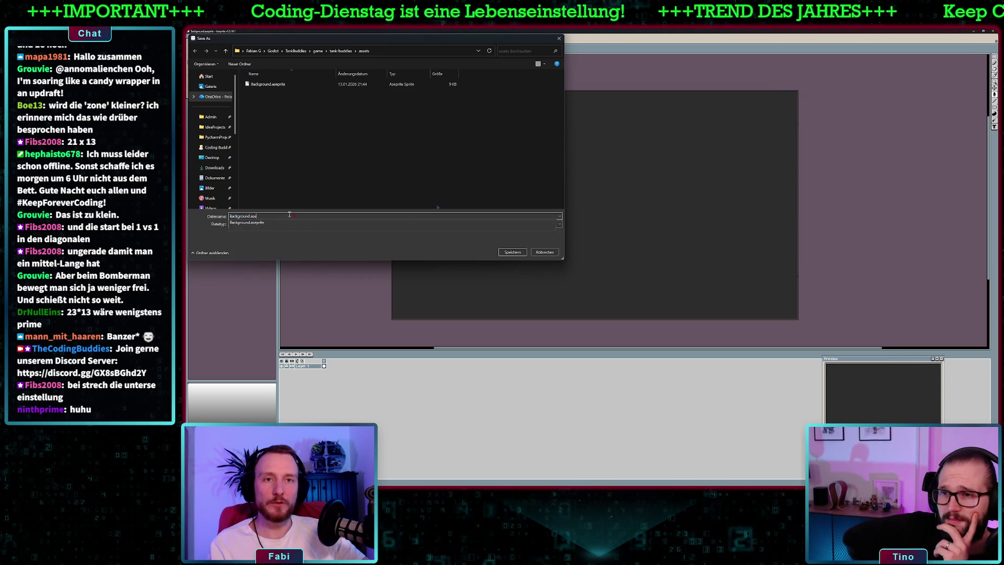
{"action": "type", "text": "png"}
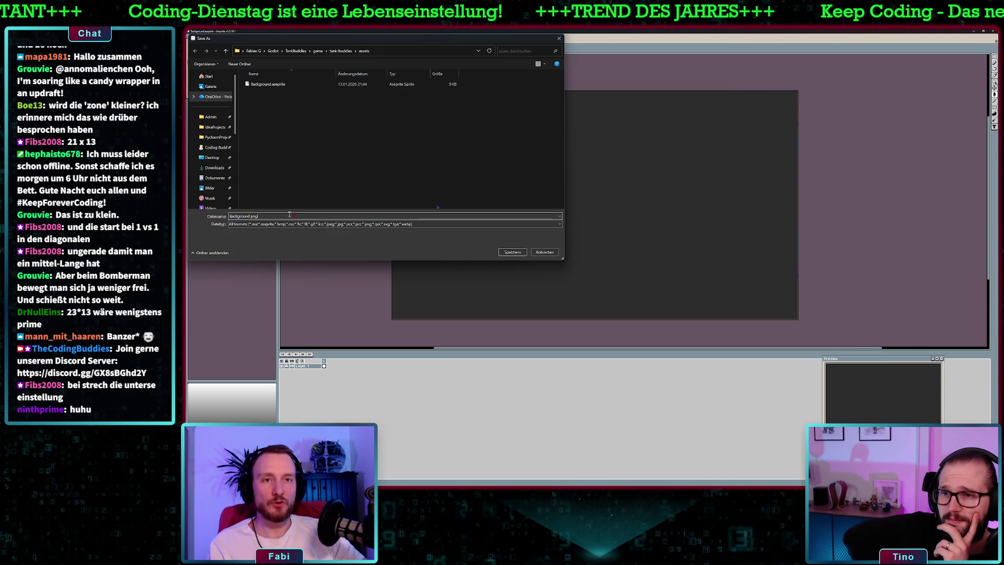
{"action": "key", "text": "Return"}
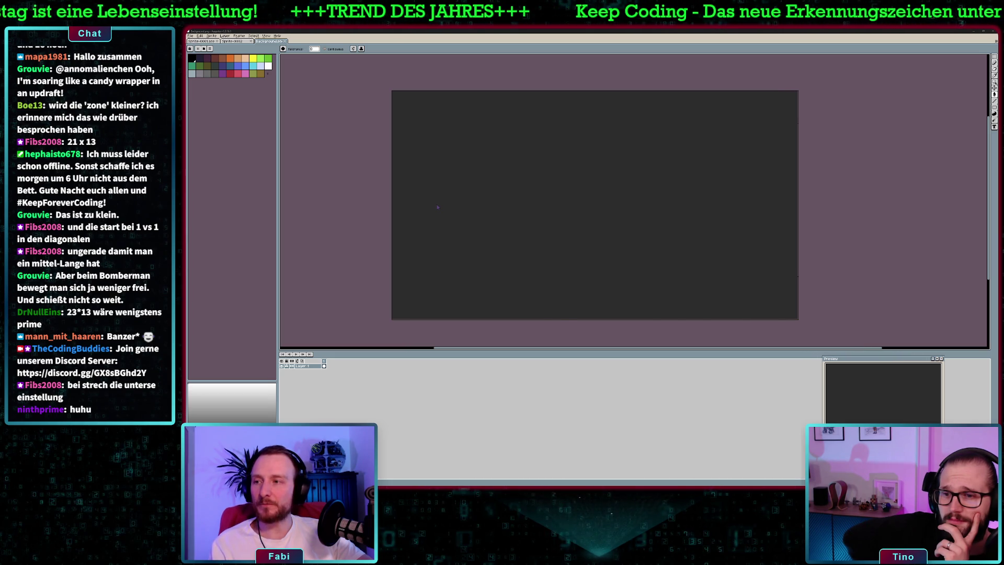
{"action": "key", "text": "alt+Tab"}
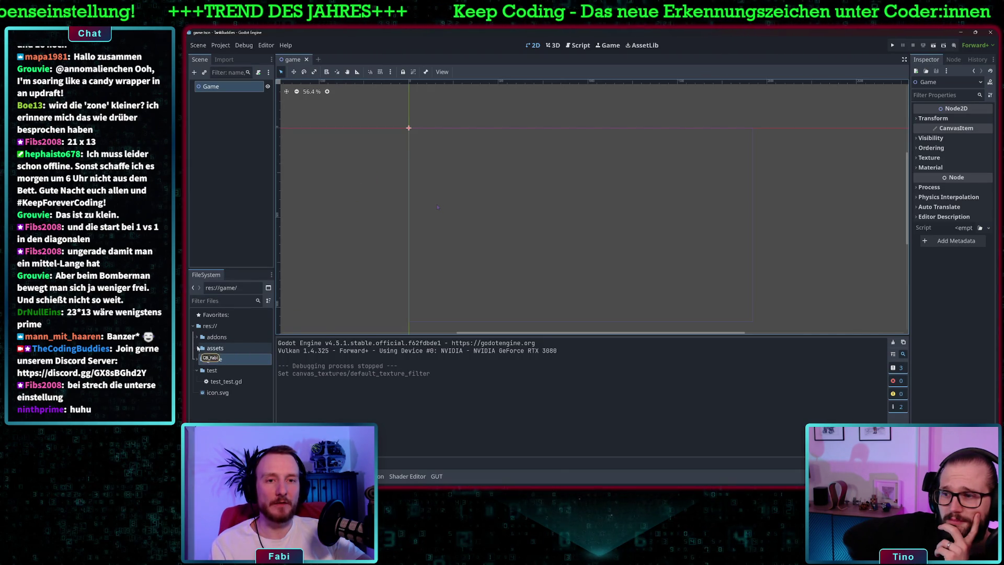
Add a Node2D child under the Game node.
{"action": "left_click", "coordinate": [199, 348]}
{"action": "left_click", "coordinate": [230, 359]}
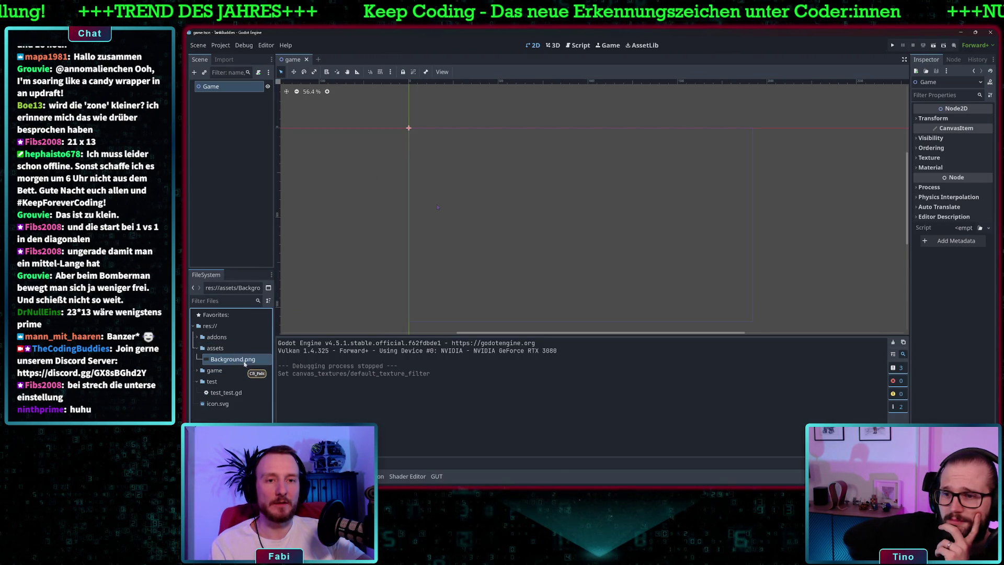
{"action": "right_click", "coordinate": [218, 87]}
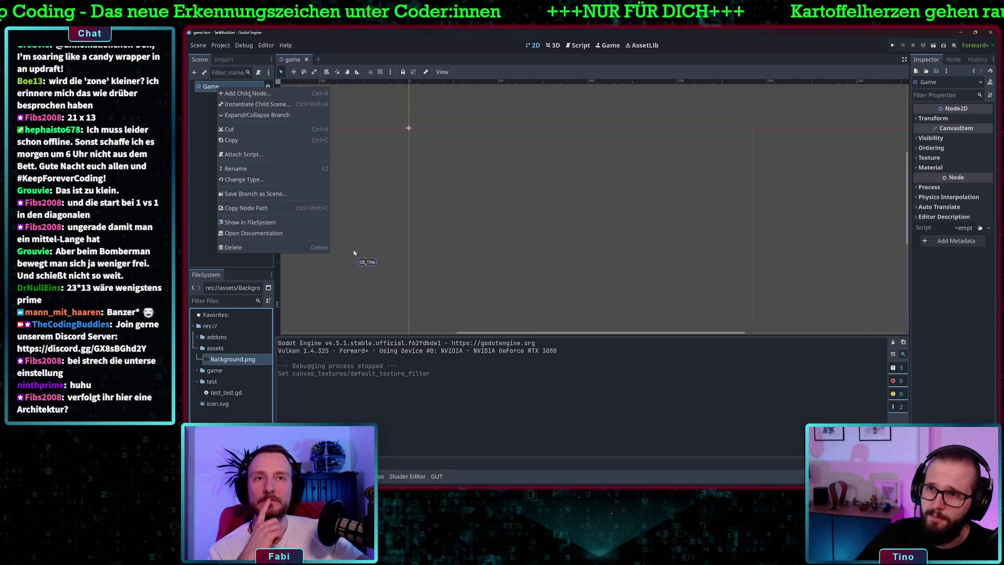
{"action": "left_click", "coordinate": [245, 93]}
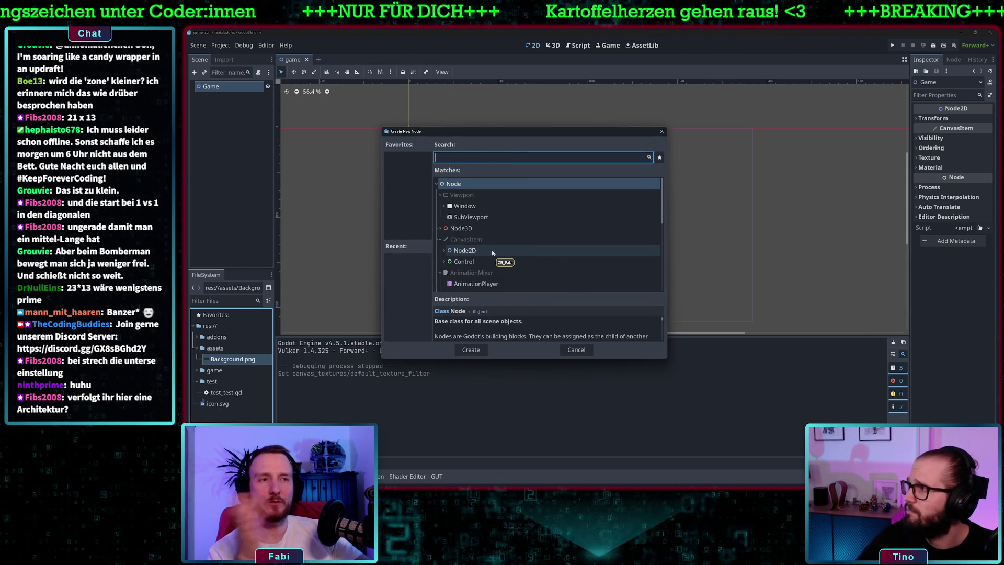
{"action": "scroll", "coordinate": [494, 253], "scroll_direction": "down", "scroll_amount": 1}
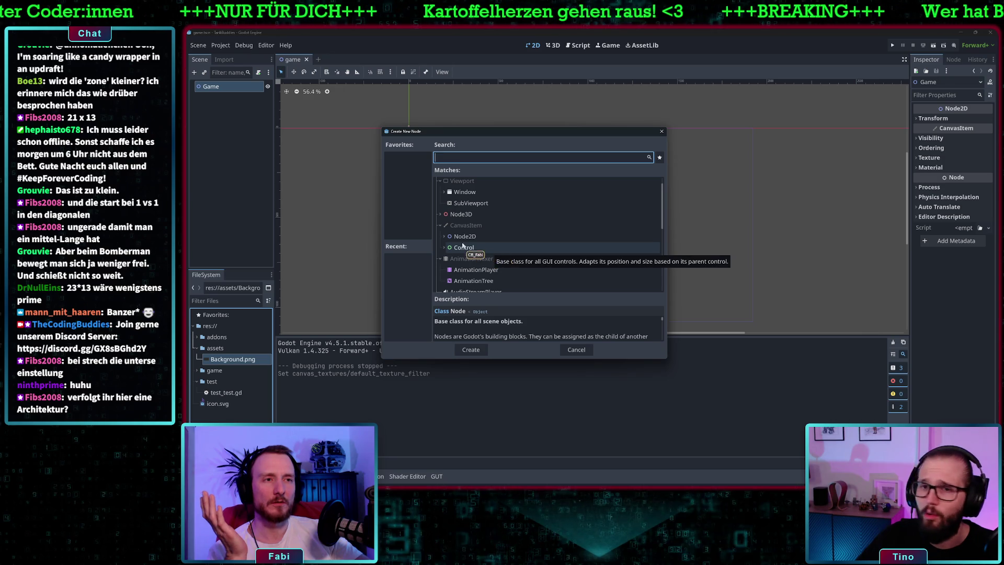
{"action": "left_click", "coordinate": [464, 237]}
{"action": "left_click", "coordinate": [444, 236]}
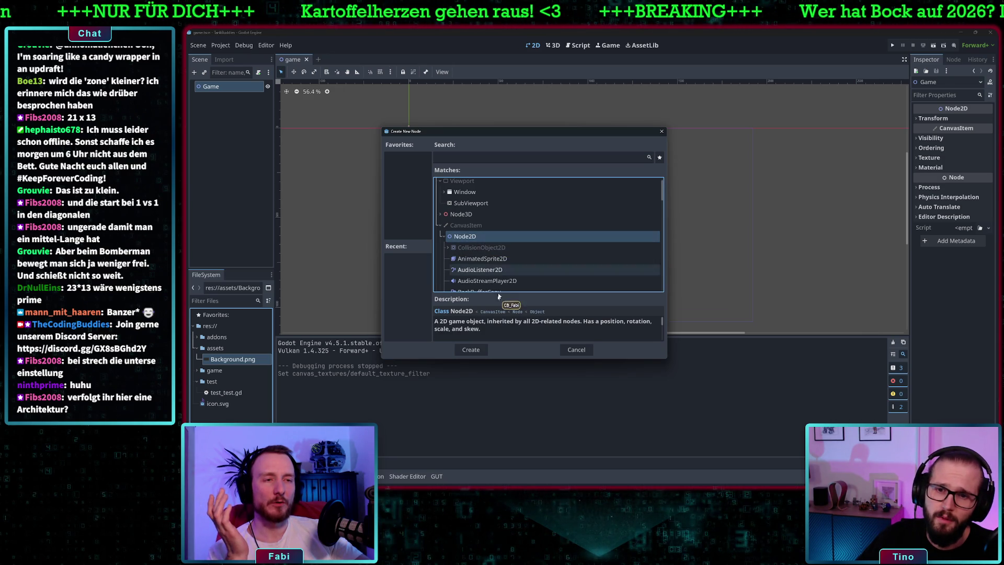
{"action": "left_click", "coordinate": [480, 353]}
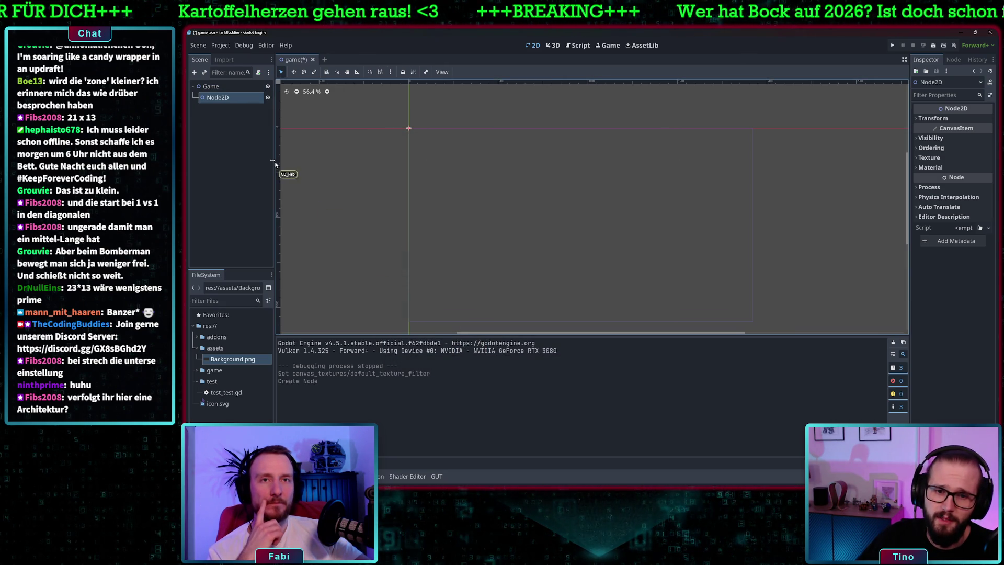
Rename the new Node2D to StaticBackground.
{"action": "double_click", "coordinate": [245, 98]}
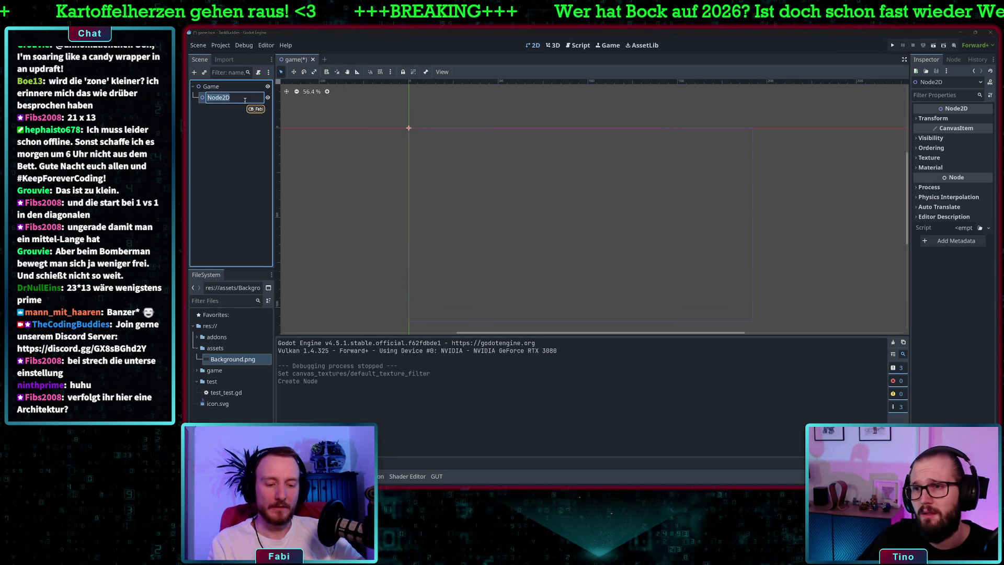
{"action": "type", "text": "StaticBackground"}
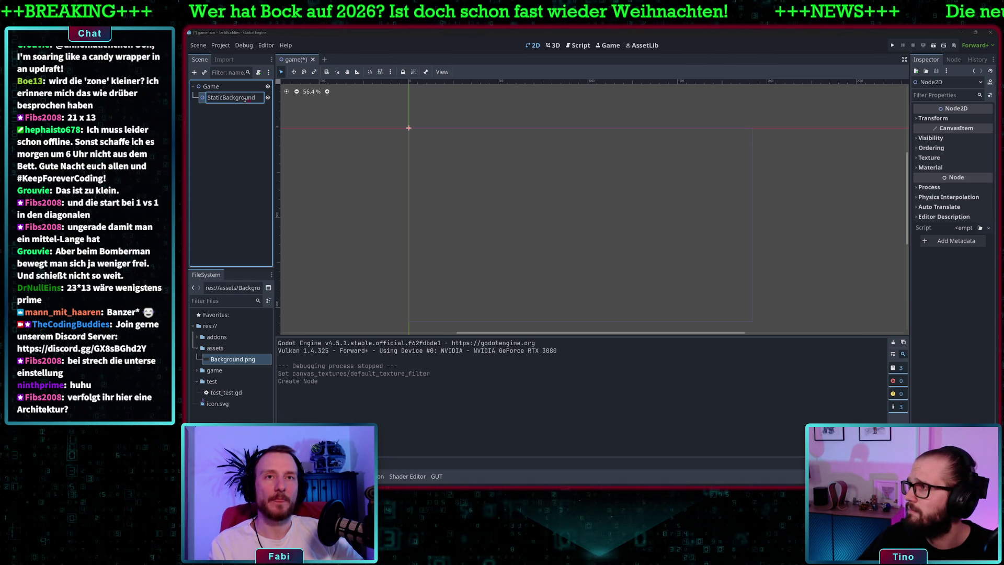
{"action": "key", "text": "Return"}
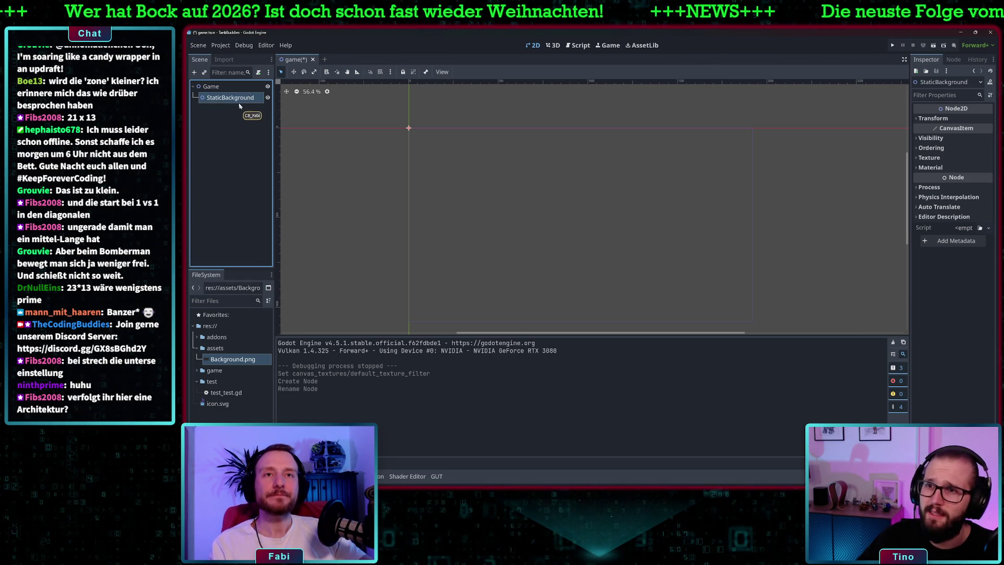
{"action": "right_click", "coordinate": [228, 100]}
Save the StaticBackground branch as static_background.tscn in the game folder.
{"action": "left_click", "coordinate": [869, 158]}
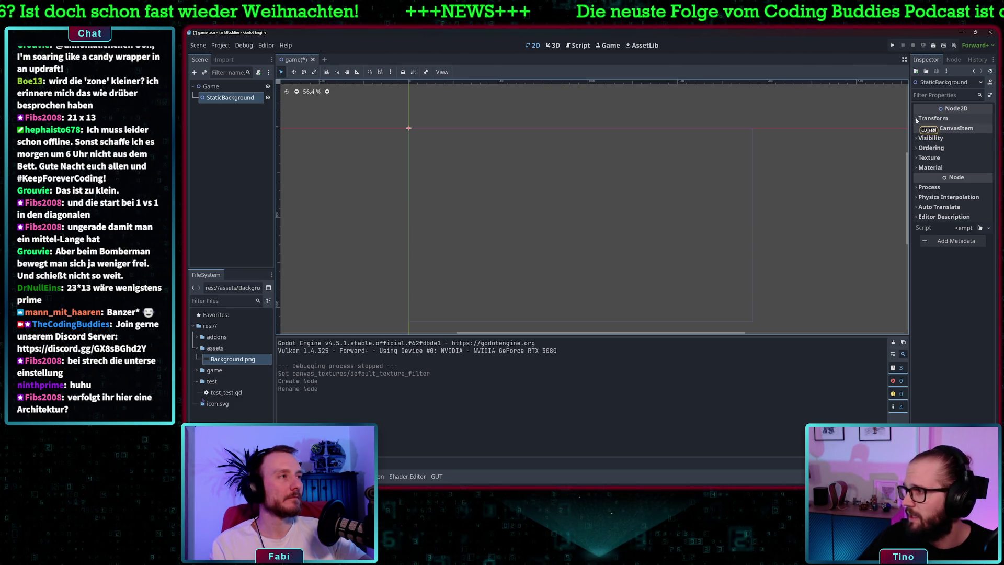
{"action": "left_click", "coordinate": [916, 120]}
{"action": "left_click", "coordinate": [916, 119]}
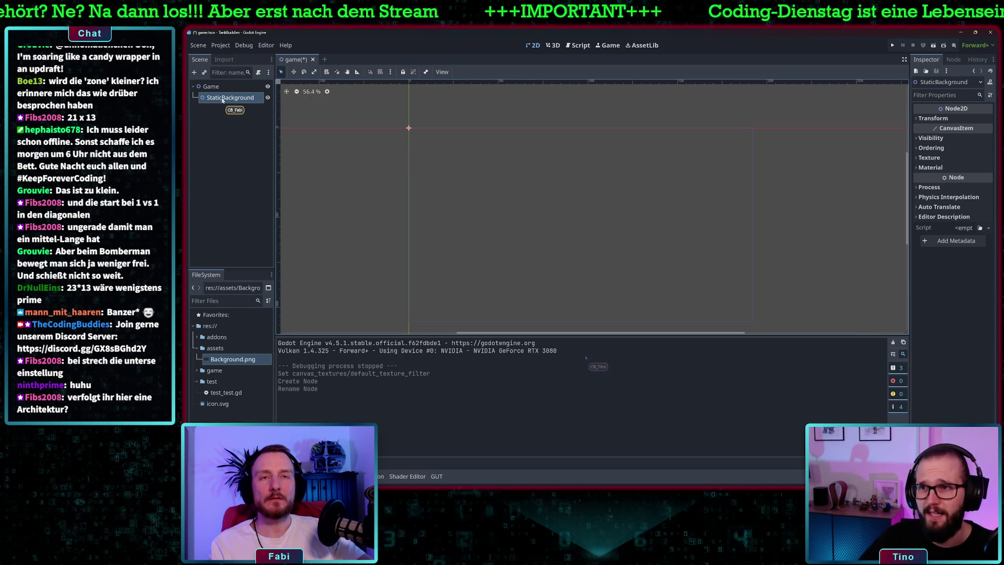
{"action": "right_click", "coordinate": [222, 99]}
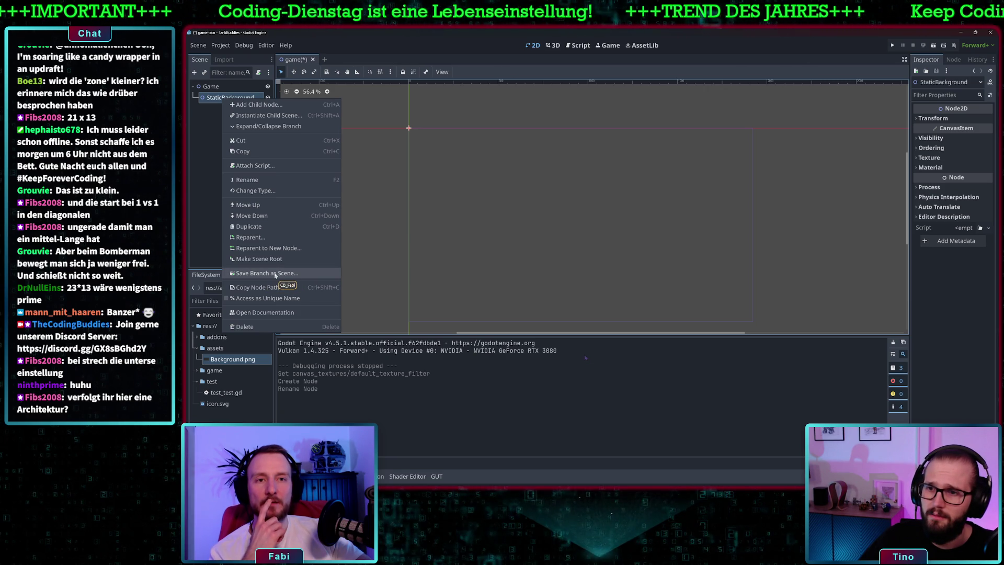
{"action": "left_click", "coordinate": [276, 273]}
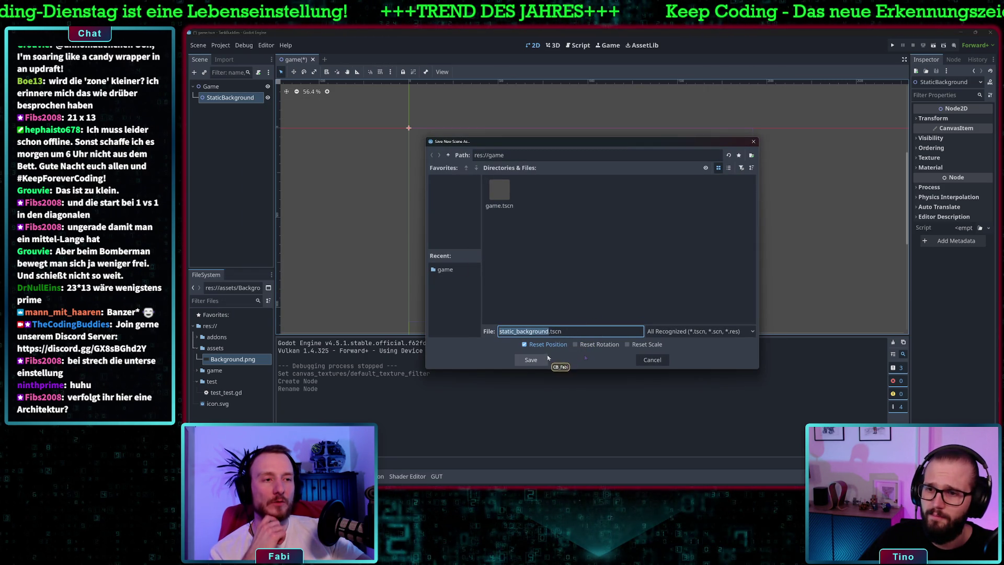
{"action": "left_click", "coordinate": [531, 360]}
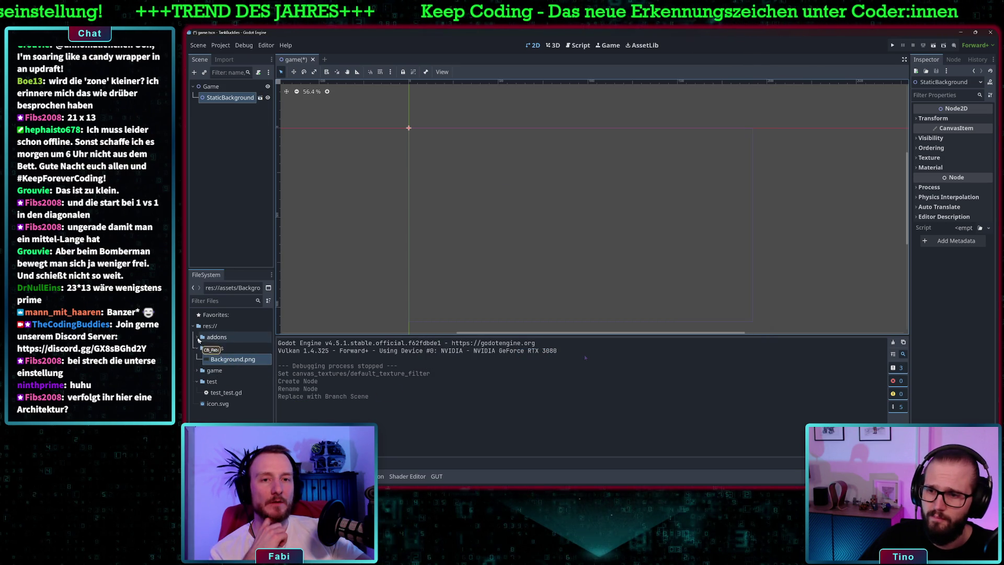
Open static_background.tscn from the game folder and select its StaticBackground root.
{"action": "left_click", "coordinate": [197, 370]}
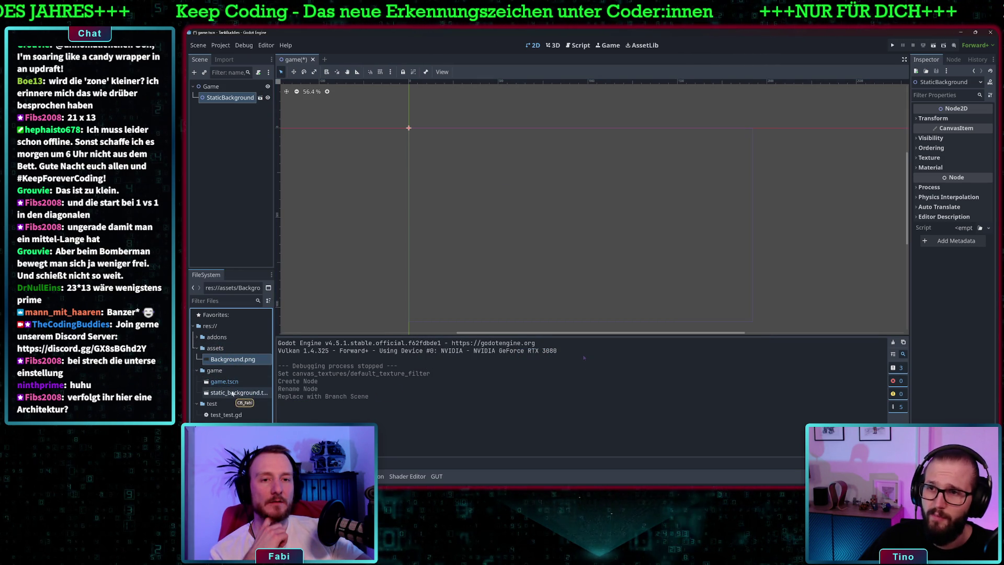
{"action": "double_click", "coordinate": [232, 392]}
{"action": "left_click", "coordinate": [240, 86]}
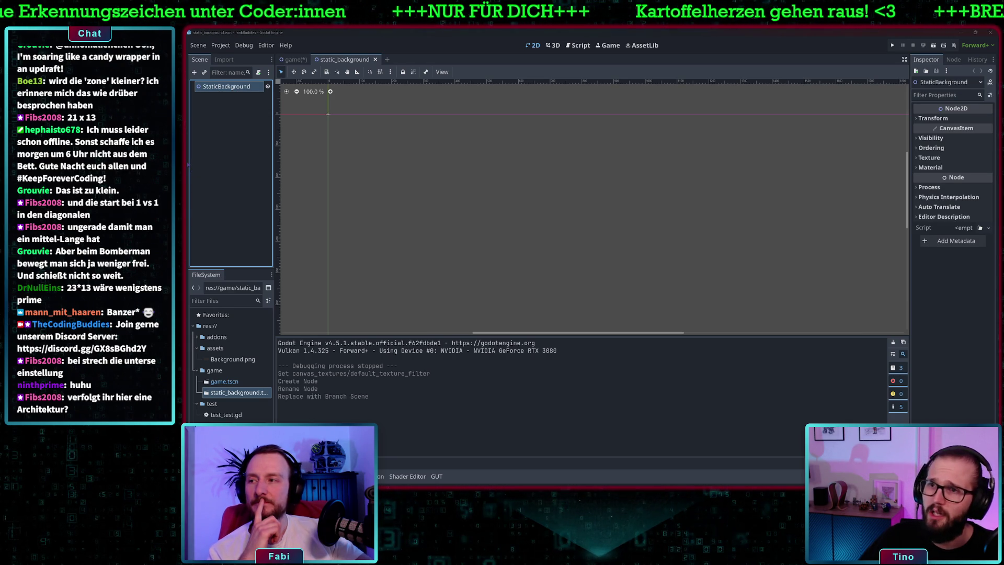
{"action": "left_click", "coordinate": [491, 125]}
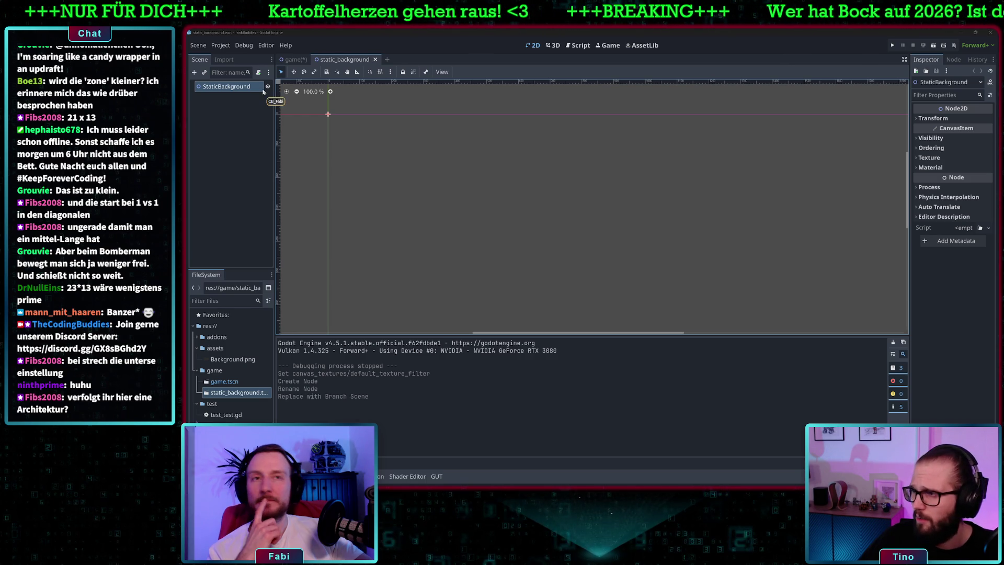
Add a TextureRect child under StaticBackground and rename it Background.
{"action": "right_click", "coordinate": [230, 89]}
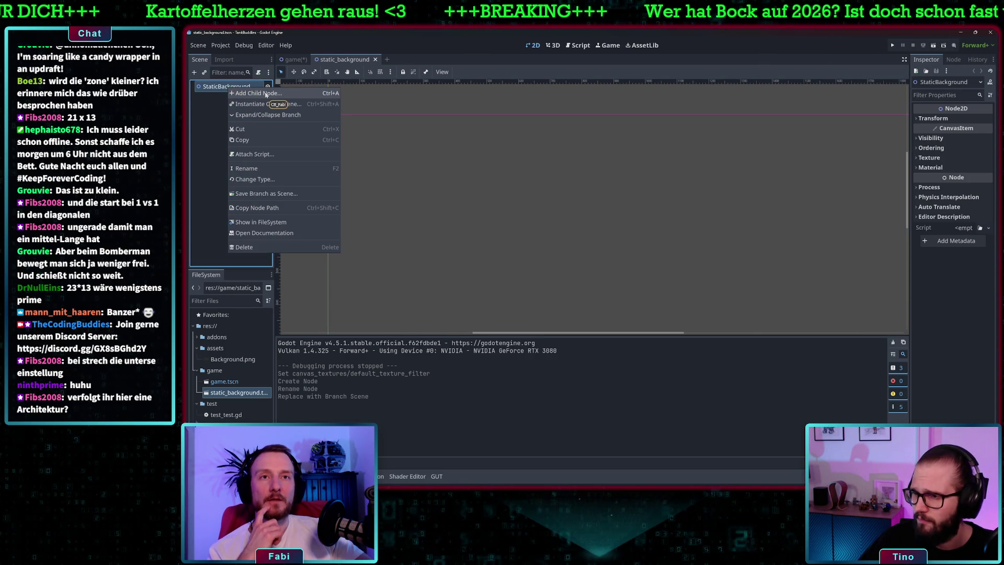
{"action": "left_click", "coordinate": [266, 94]}
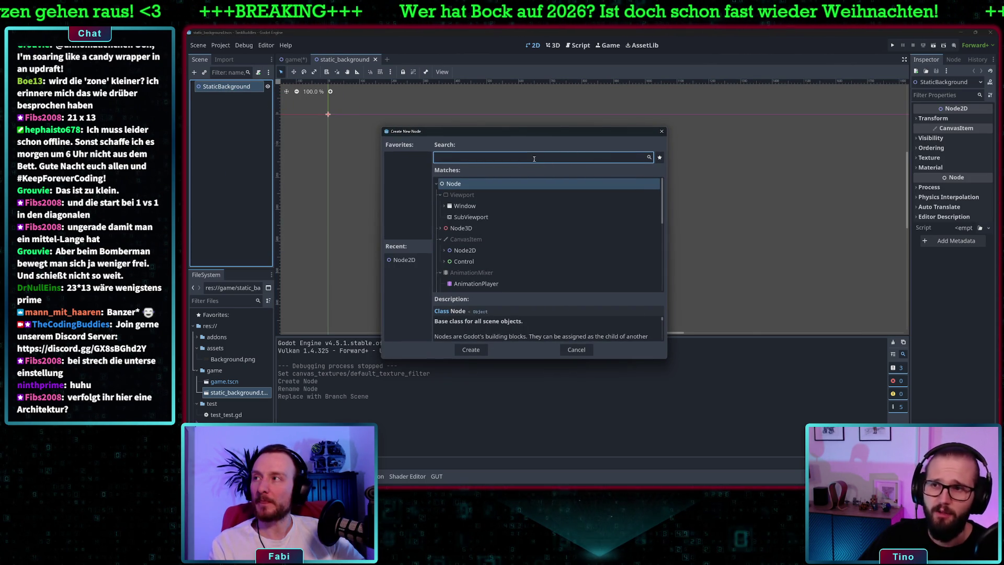
{"action": "type", "text": "Texture"}
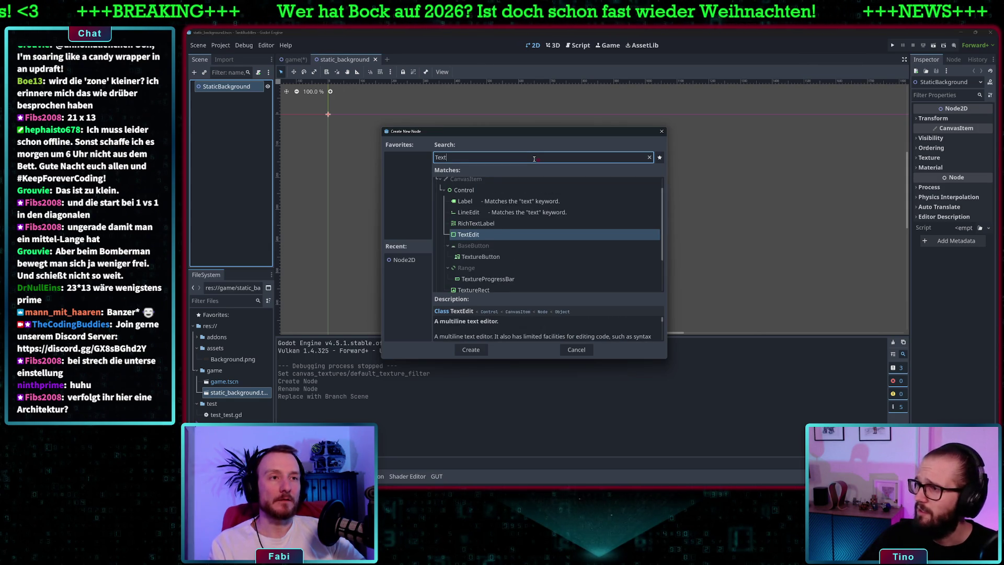
{"action": "key", "text": "Return"}
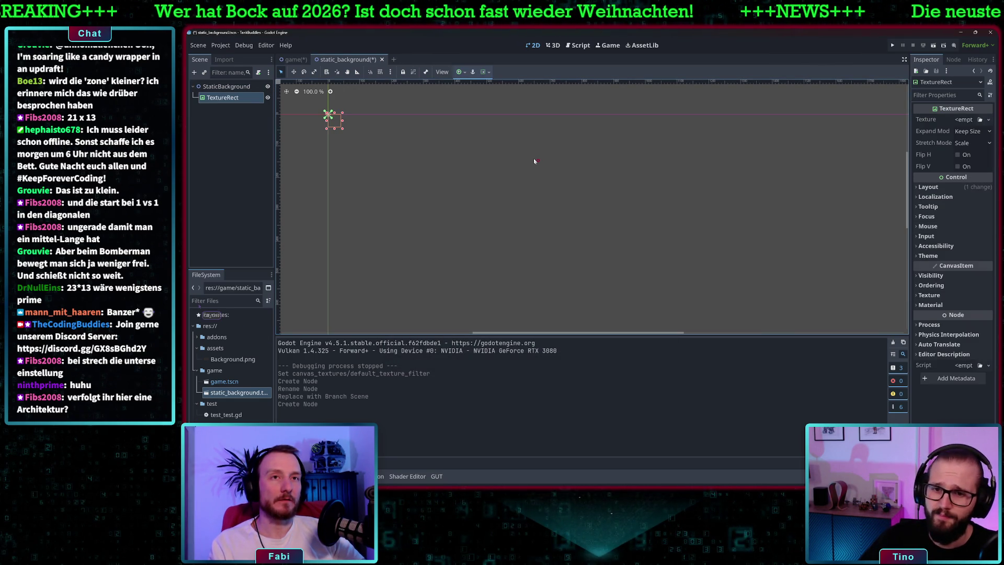
{"action": "double_click", "coordinate": [245, 97]}
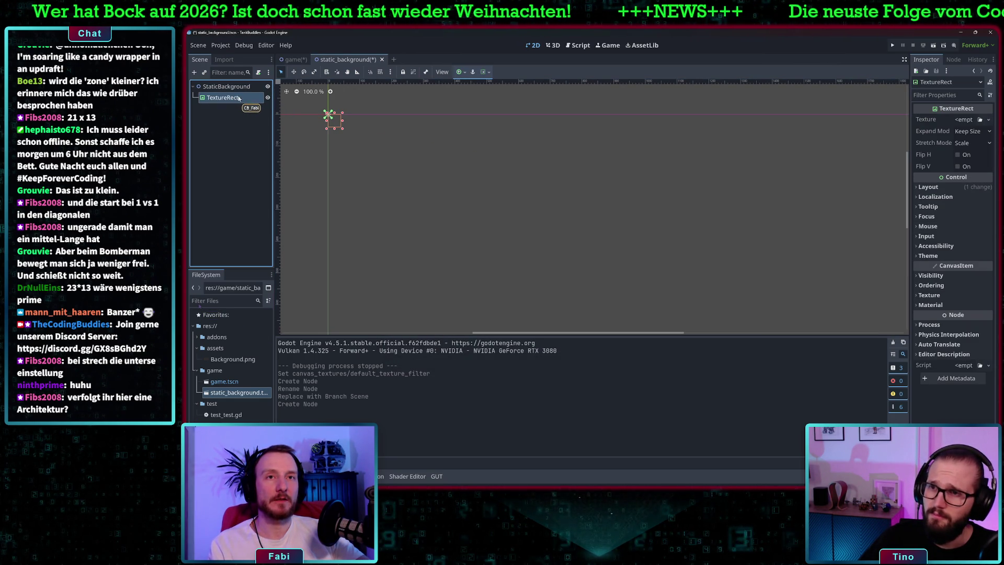
{"action": "left_click_drag", "start_coordinate": [245, 97], "coordinate": [211, 97]}
{"action": "type", "text": "Background"}
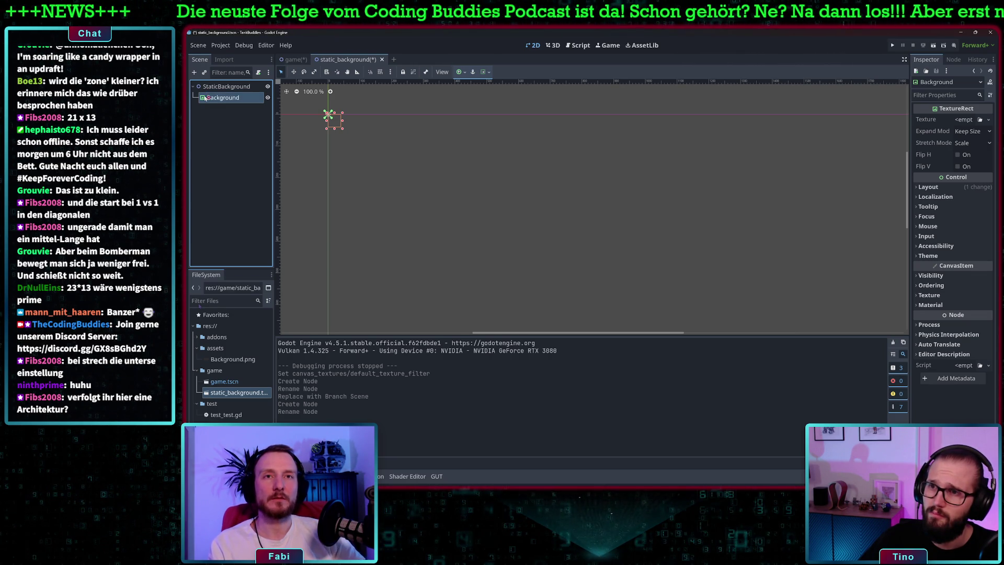
{"action": "key", "text": "Return"}
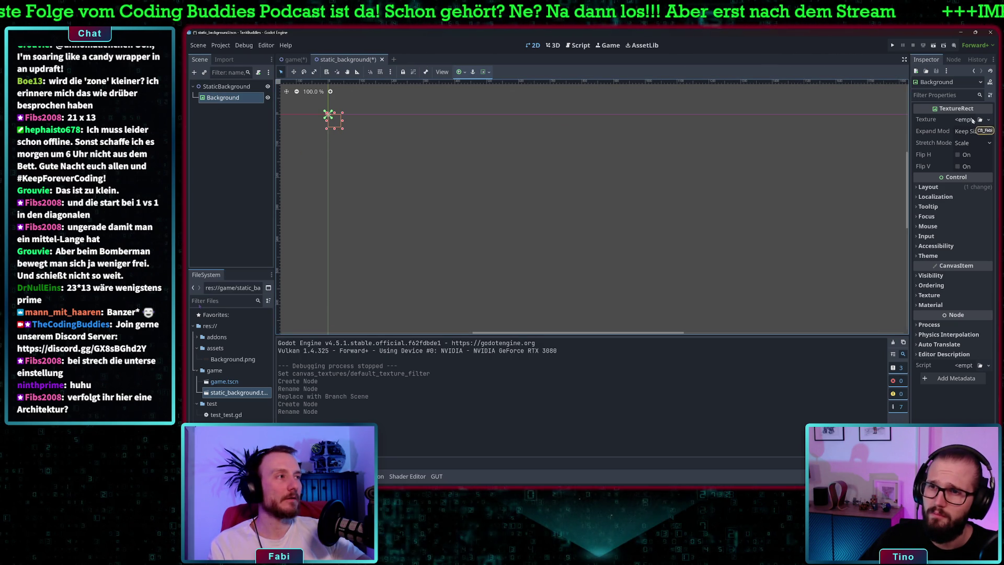
Assign Background.png as the Background node's texture.
{"action": "left_click", "coordinate": [226, 360]}
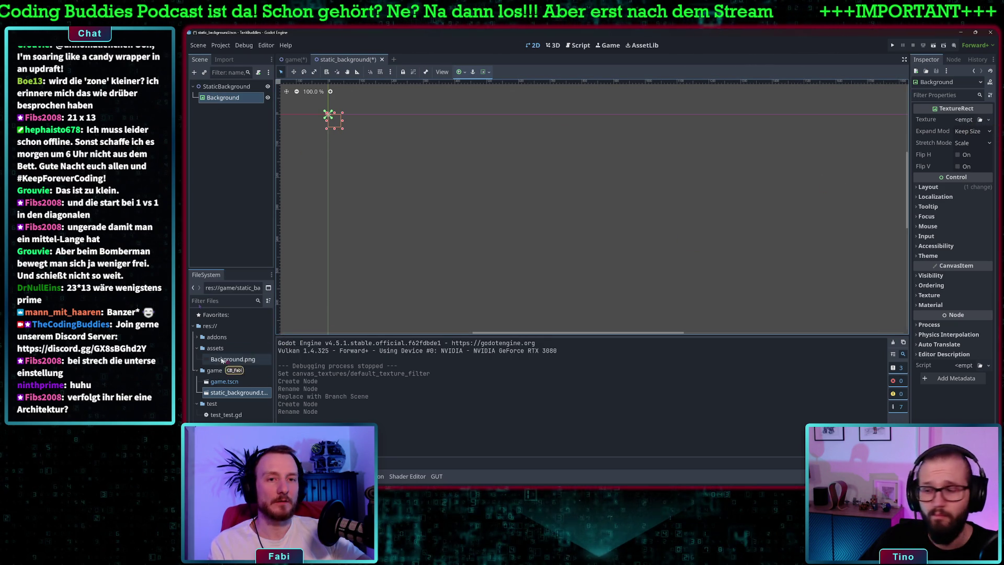
{"action": "mouse_move", "coordinate": [226, 359]}
{"action": "left_mouse_down"}
{"action": "mouse_move", "coordinate": [576, 183]}
{"action": "mouse_move", "coordinate": [975, 108]}
{"action": "mouse_move", "coordinate": [972, 120]}
{"action": "left_mouse_up"}
{"action": "scroll", "coordinate": [688, 196], "scroll_direction": "down", "scroll_amount": 5}
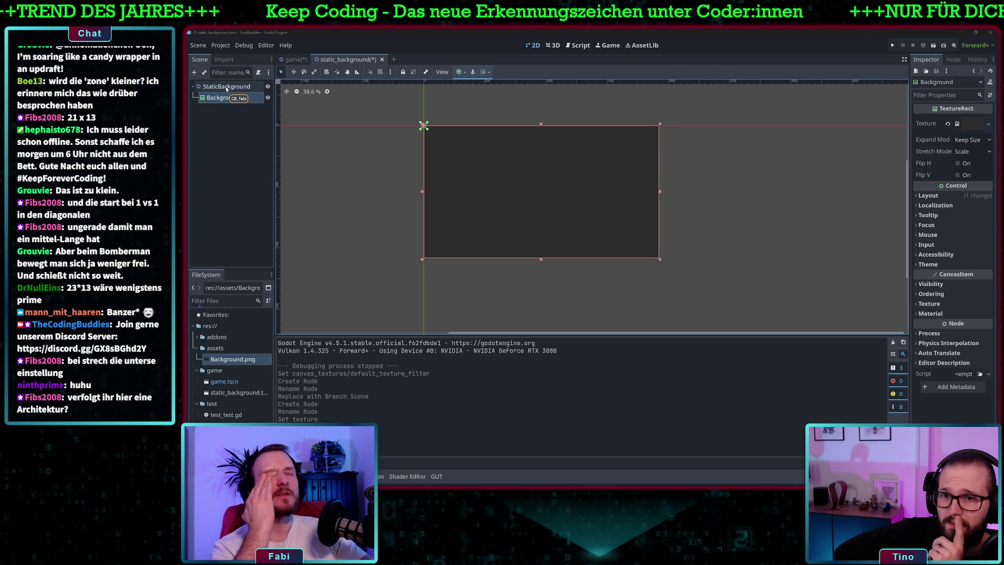
Select the StaticBackground root, then switch to Aseprite showing the dark Background sprite.
{"action": "left_click", "coordinate": [226, 88]}
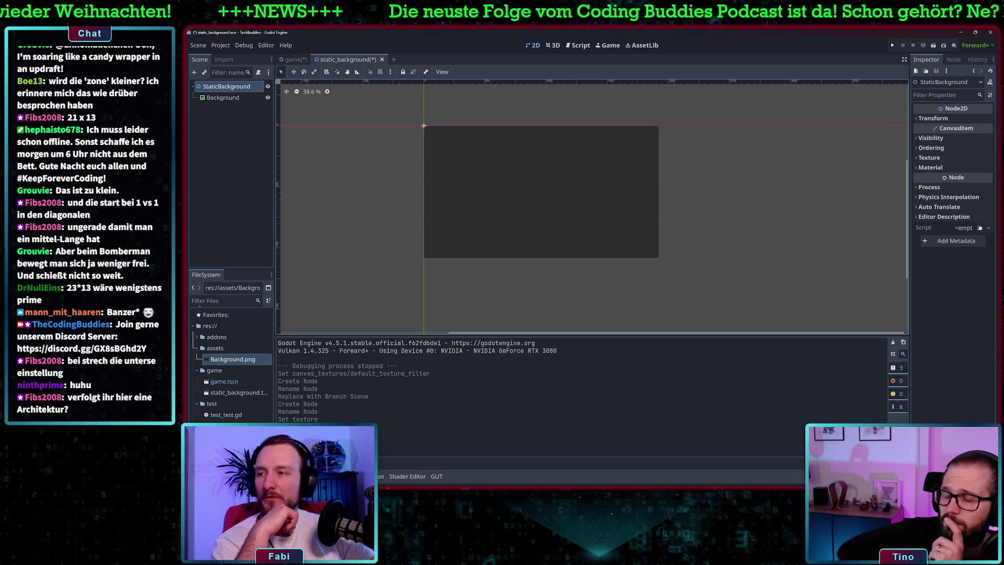
{"action": "key", "text": "alt+Tab"}
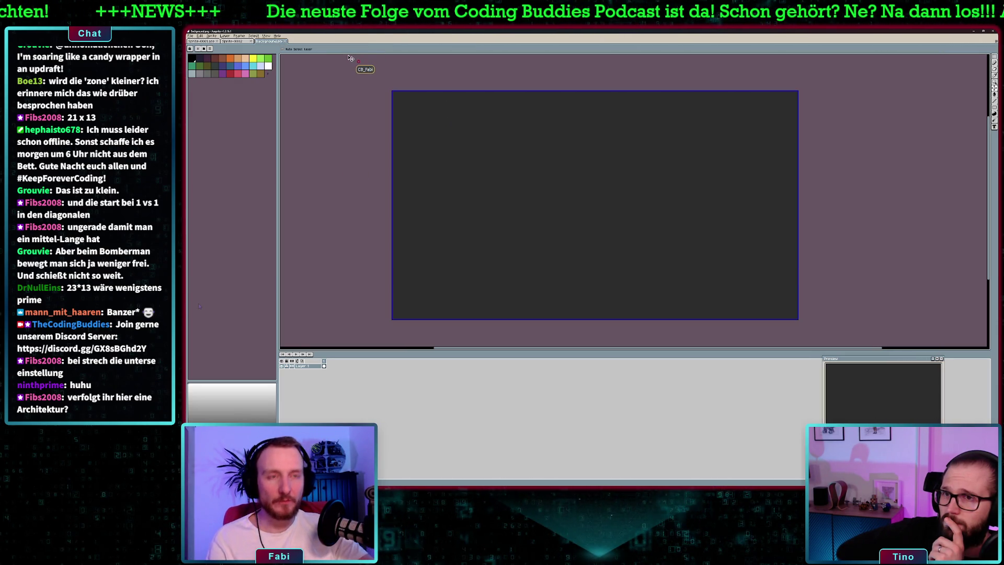
Select the whole Background canvas and start a new 1920x1080 sprite in Aseprite.
{"action": "key", "text": "ctrl+a"}
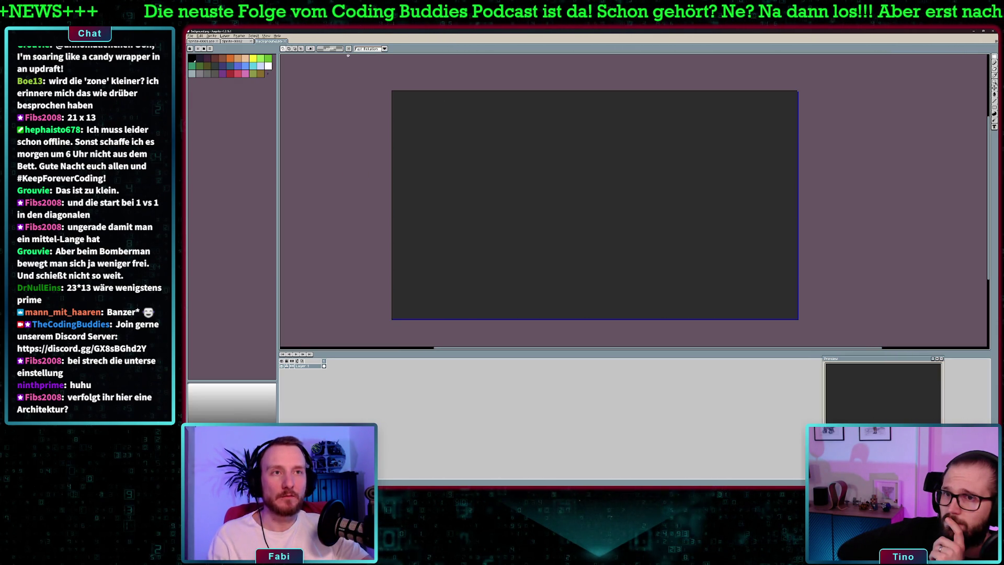
{"action": "key", "text": "ctrl+n"}
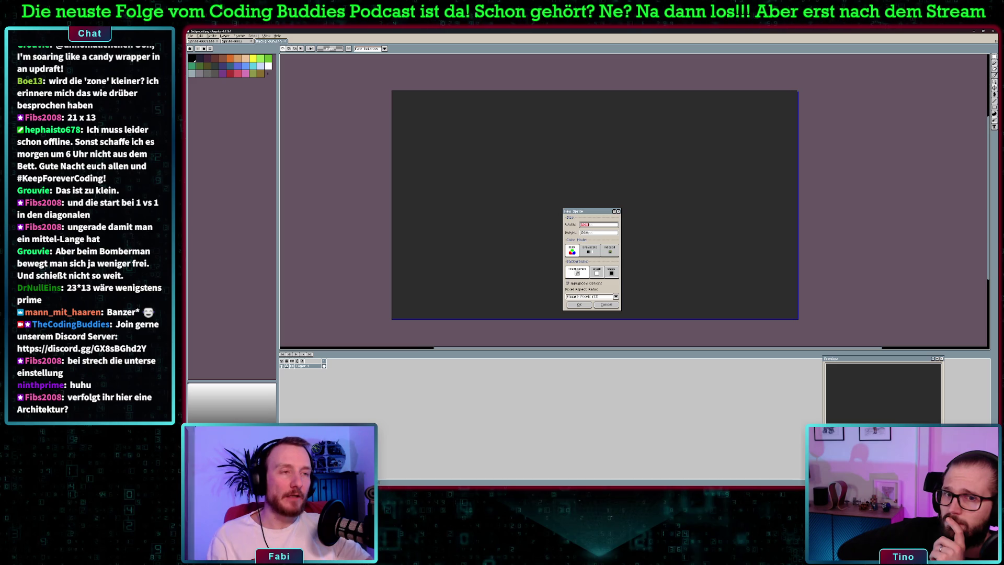
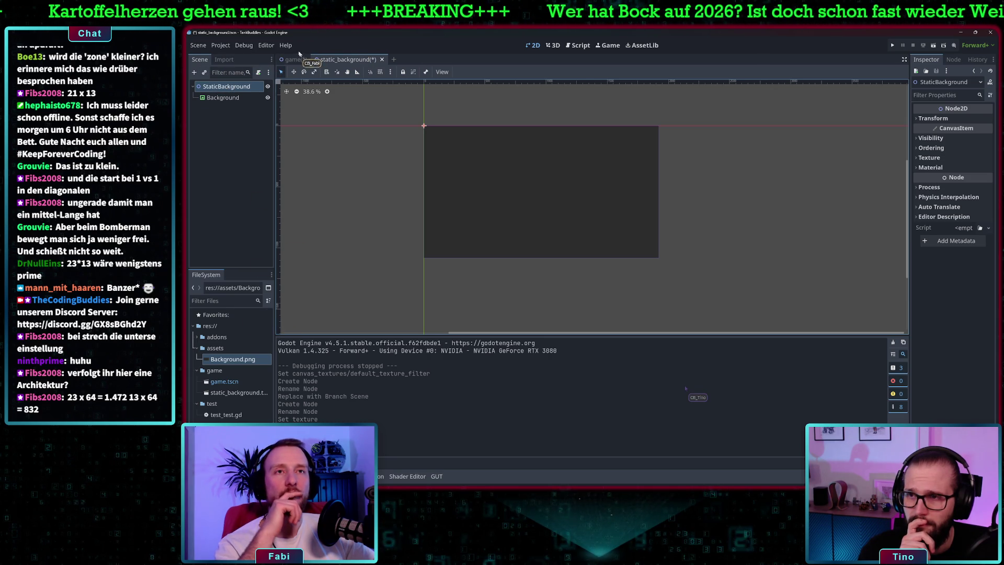
Switch to the game scene tab and save game.tscn.
{"action": "left_click", "coordinate": [293, 59]}
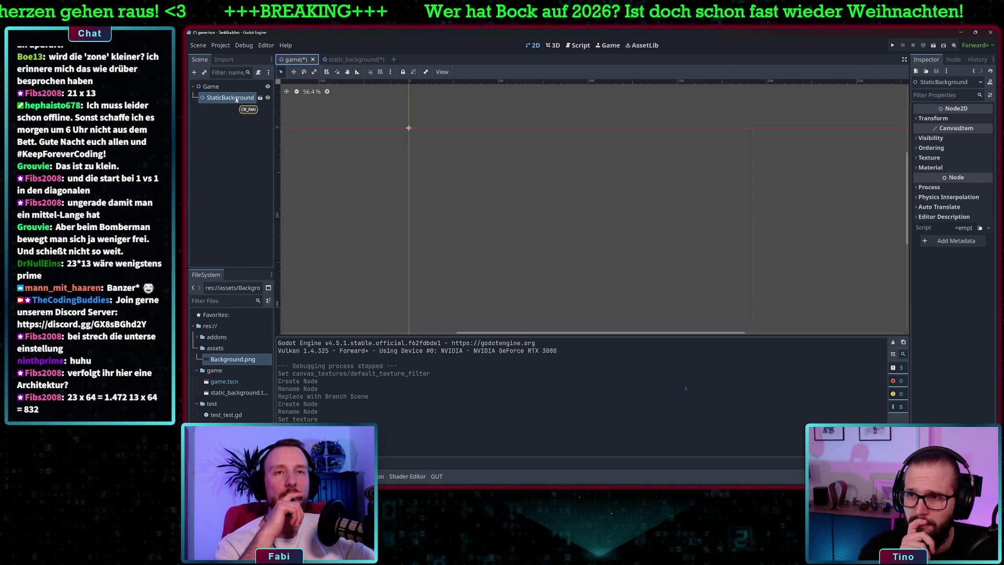
{"action": "scroll", "coordinate": [453, 159], "scroll_direction": "down", "scroll_amount": 3}
{"action": "scroll", "coordinate": [454, 159], "scroll_direction": "up", "scroll_amount": 1}
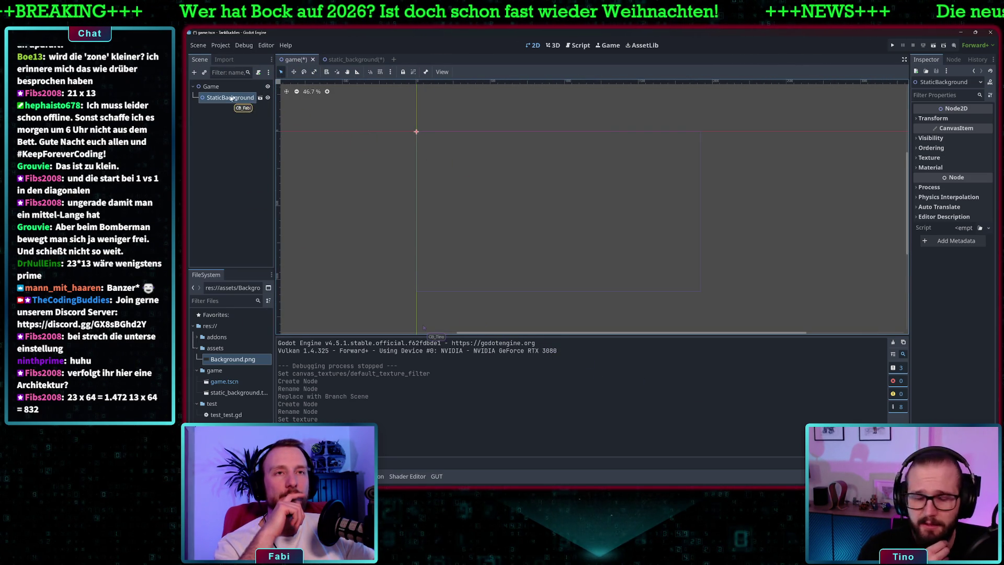
{"action": "key", "text": "ctrl+s"}
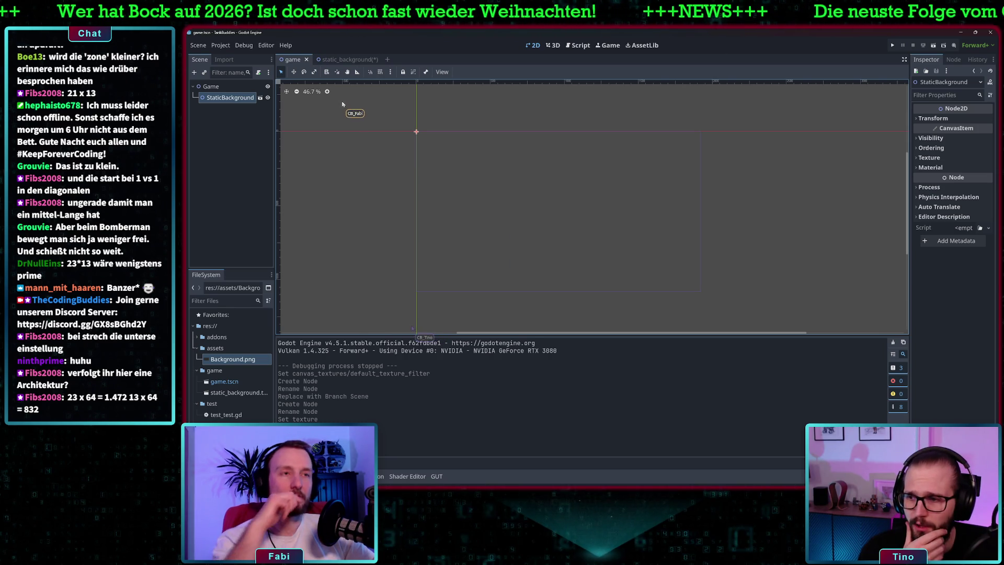
Open the static_background scene in its own tab, save it, and return to the Game scene.
{"action": "left_click", "coordinate": [220, 100]}
{"action": "left_click", "coordinate": [260, 98]}
{"action": "key", "text": "ctrl+s"}
{"action": "left_click", "coordinate": [290, 60]}
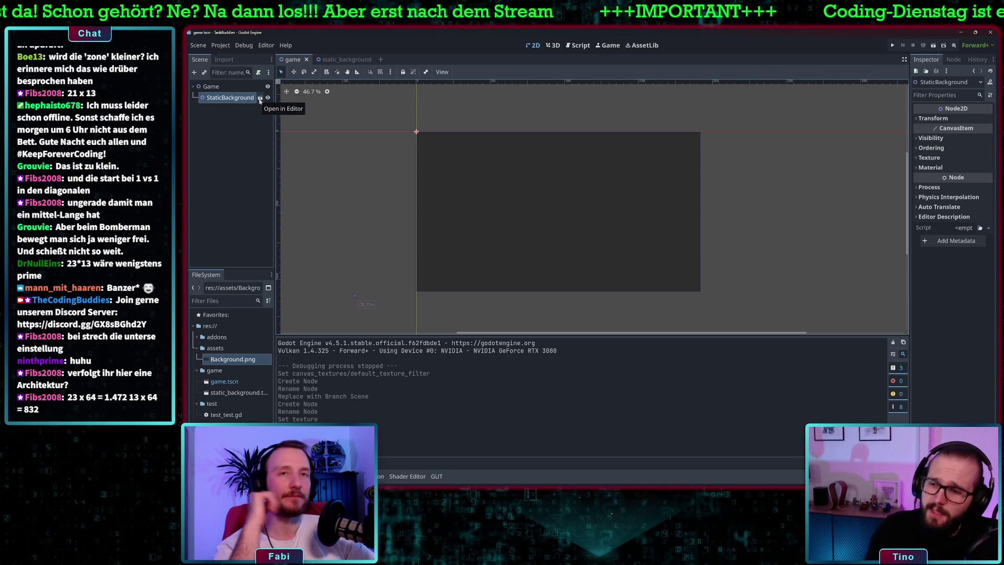
Add a Node2D child under the Game node by searching '2D' in the node dialog.
{"action": "right_click", "coordinate": [212, 86]}
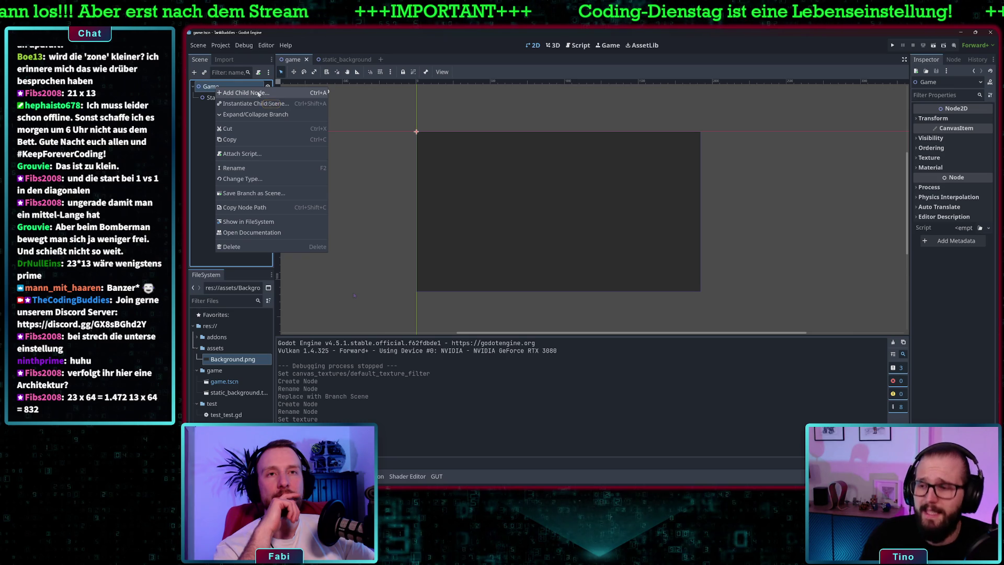
{"action": "left_click", "coordinate": [258, 94]}
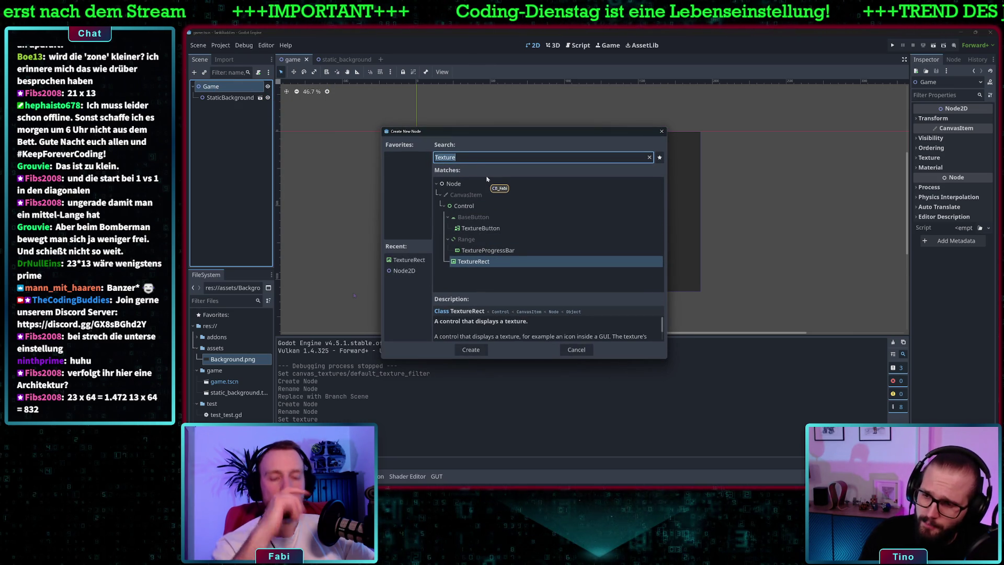
{"action": "type", "text": "2D"}
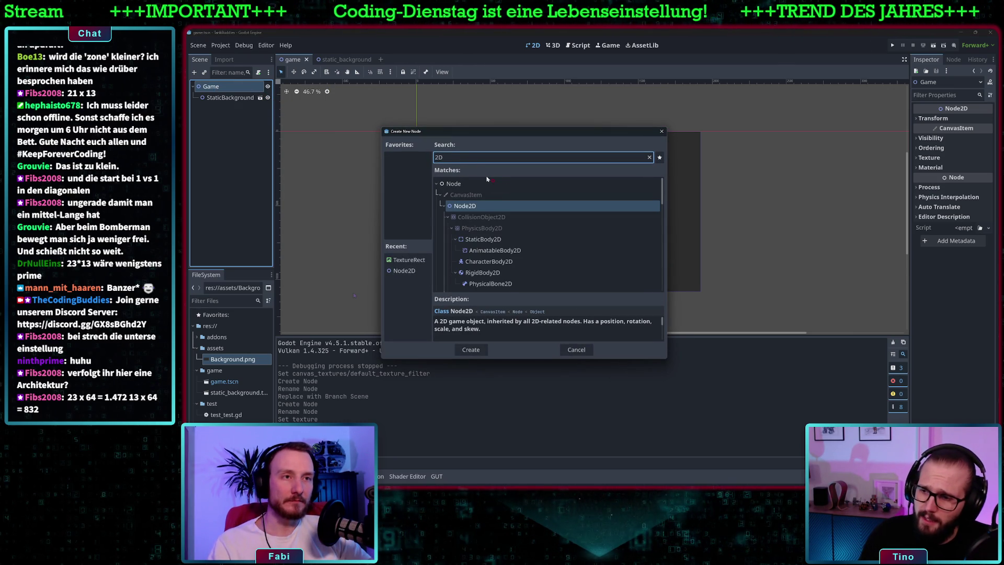
{"action": "key", "text": "Return"}
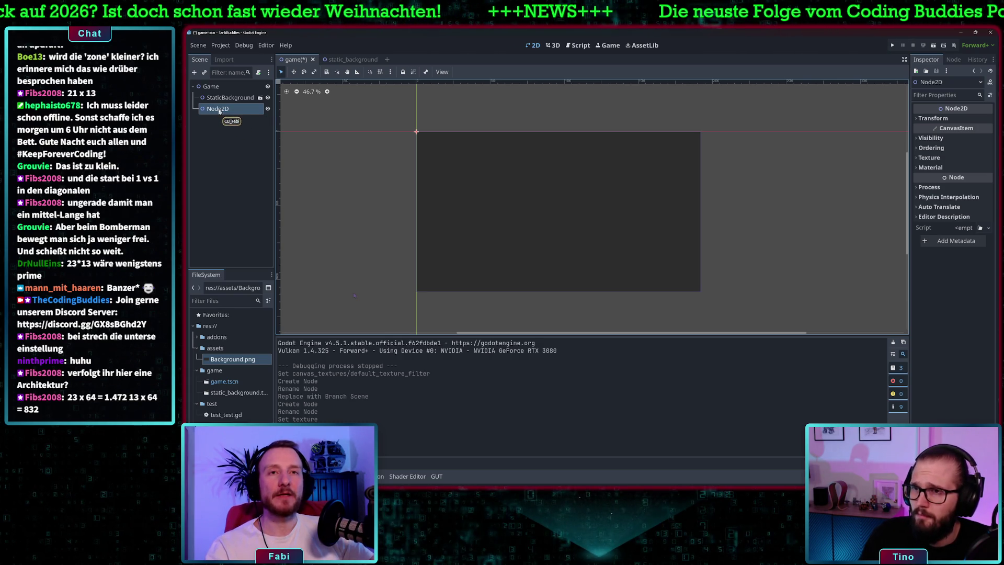
Save the Node2D branch as its own scene named level_1.tscn.
{"action": "right_click", "coordinate": [216, 110]}
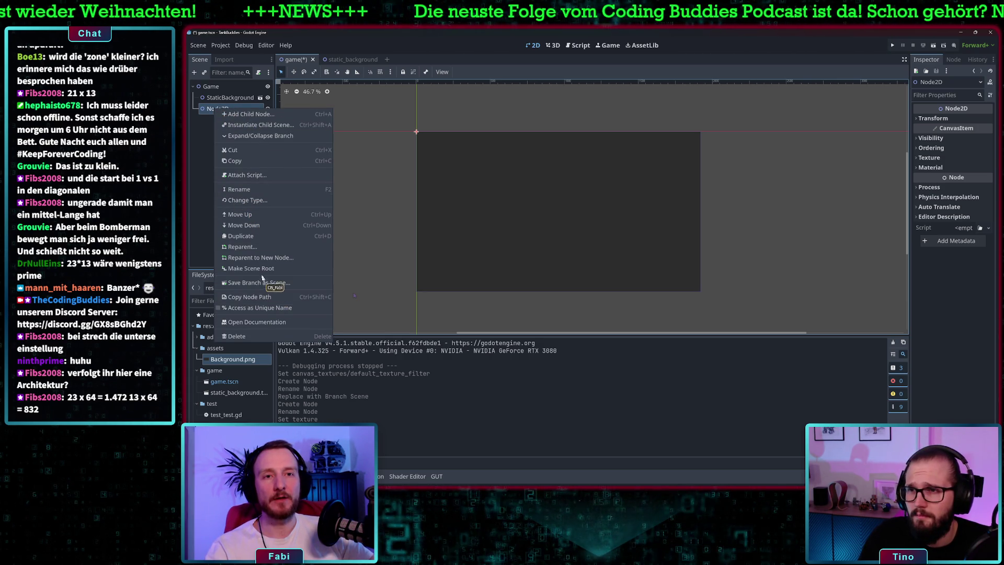
{"action": "left_click", "coordinate": [262, 282]}
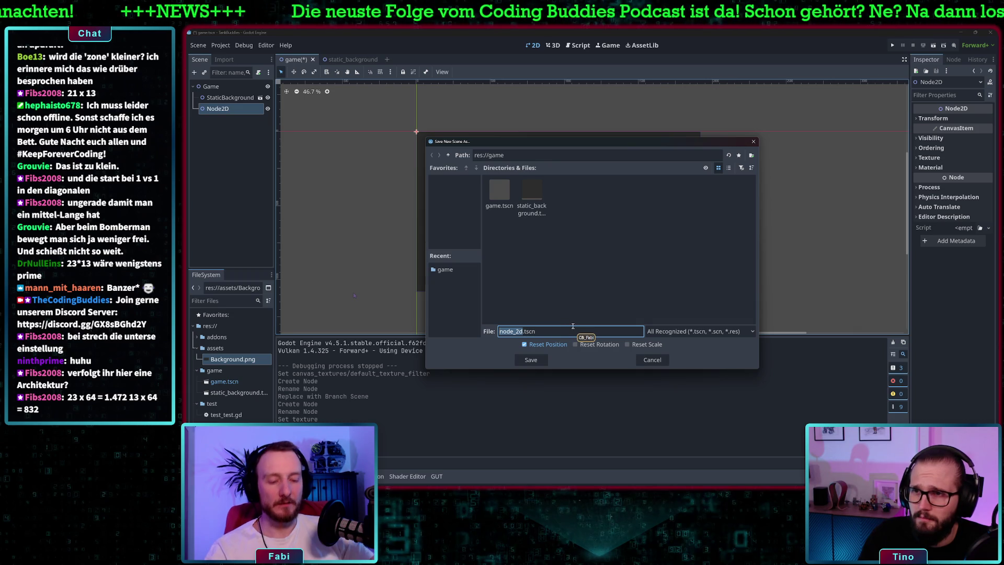
{"action": "type", "text": "level"}
{"action": "key", "text": "BackSpace"}
{"action": "type", "text": "_"}
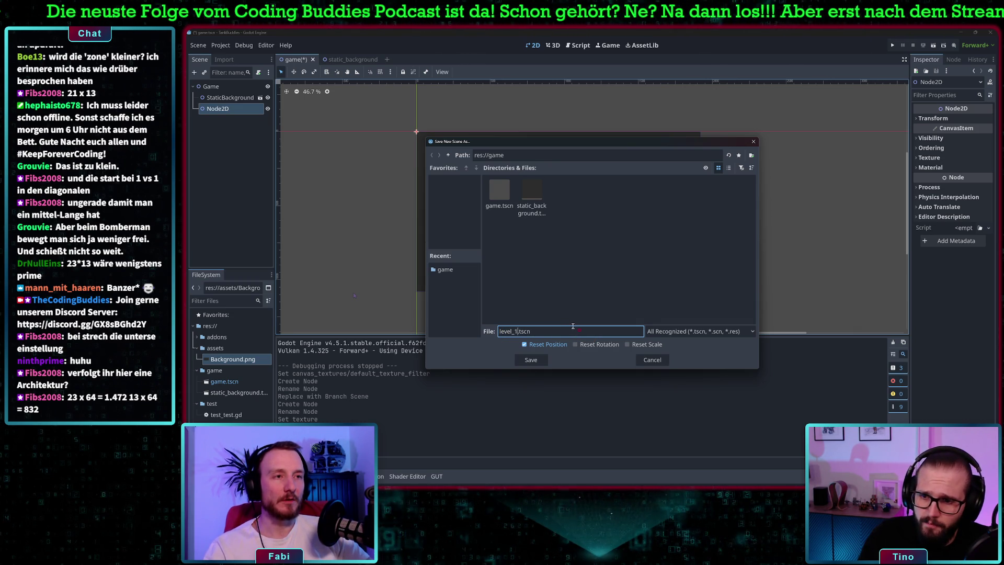
{"action": "key", "text": "Return"}
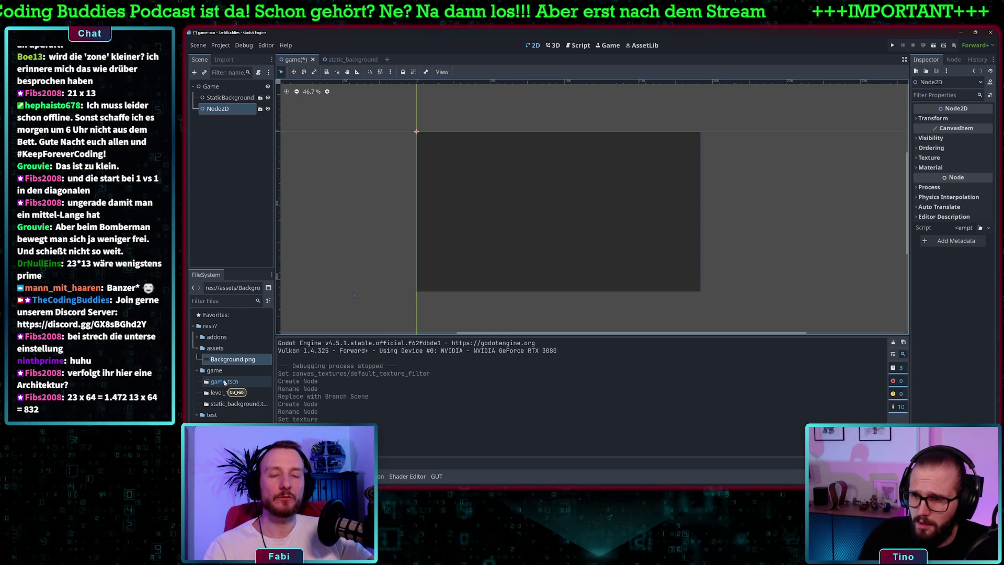
Collapse the FileSystem folders and bring up file options for the project root res://.
{"action": "left_click", "coordinate": [195, 370]}
{"action": "left_click", "coordinate": [197, 348]}
{"action": "right_click", "coordinate": [208, 325]}
Create a folder named level inside the game folder instead of at the project root.
{"action": "mouse_move", "coordinate": [272, 329]}
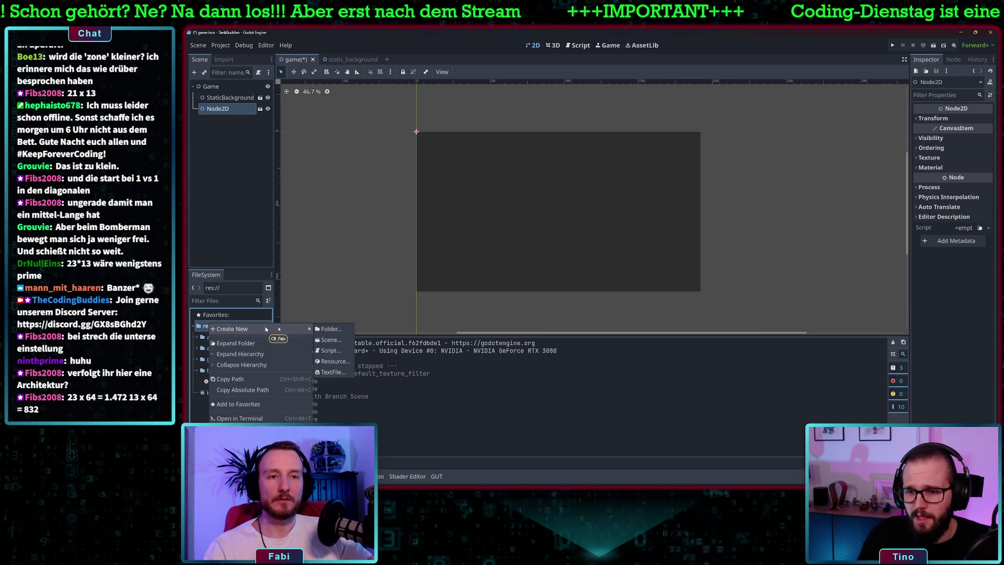
{"action": "left_click", "coordinate": [331, 329]}
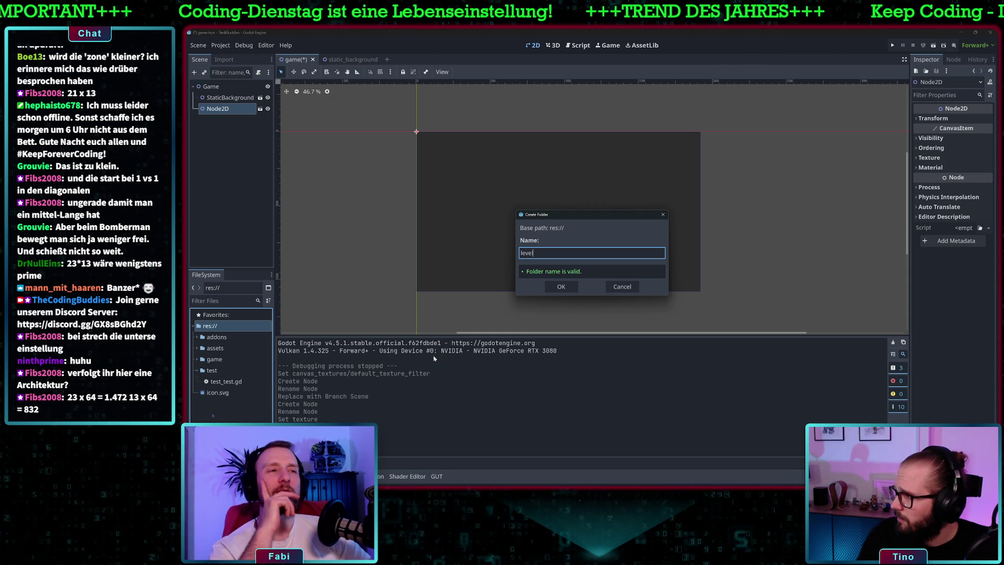
{"action": "left_click", "coordinate": [623, 287]}
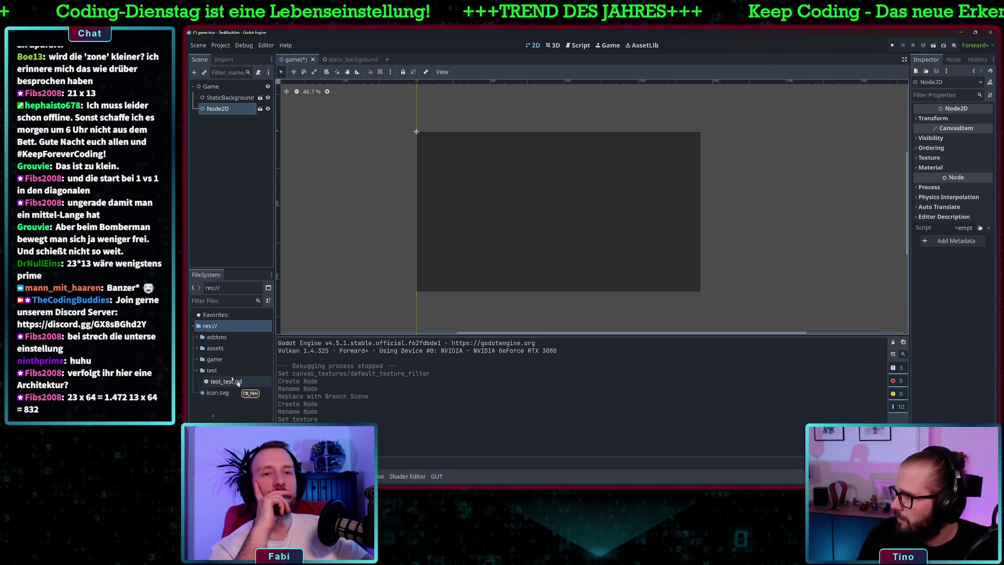
{"action": "left_click", "coordinate": [197, 359]}
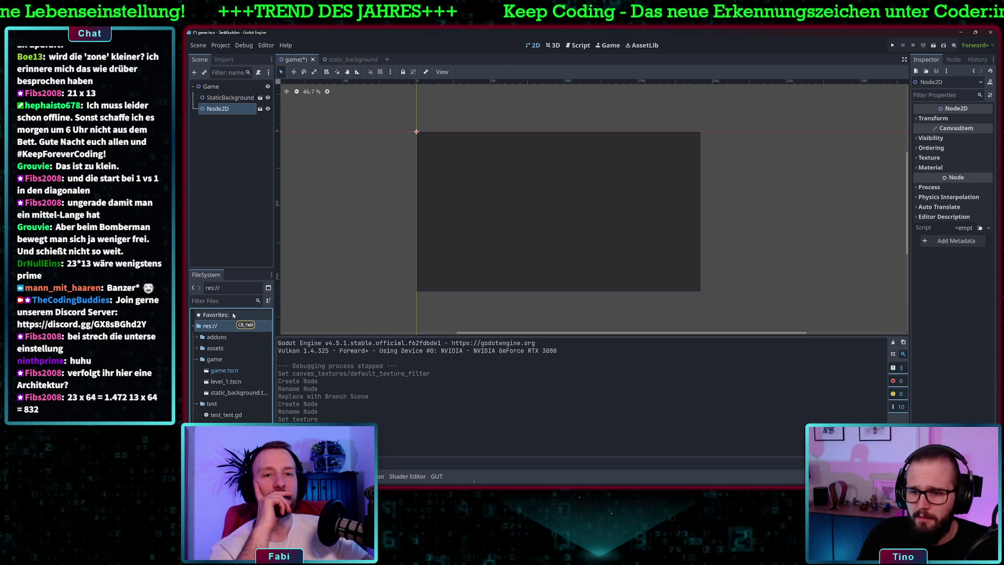
{"action": "right_click", "coordinate": [219, 359]}
{"action": "mouse_move", "coordinate": [272, 328]}
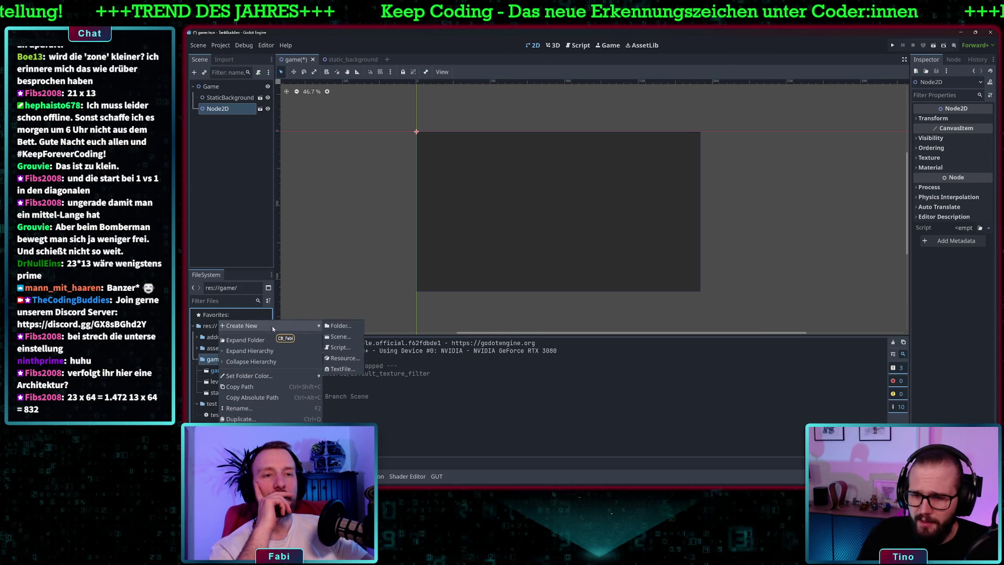
{"action": "left_click", "coordinate": [360, 326]}
{"action": "type", "text": "level"}
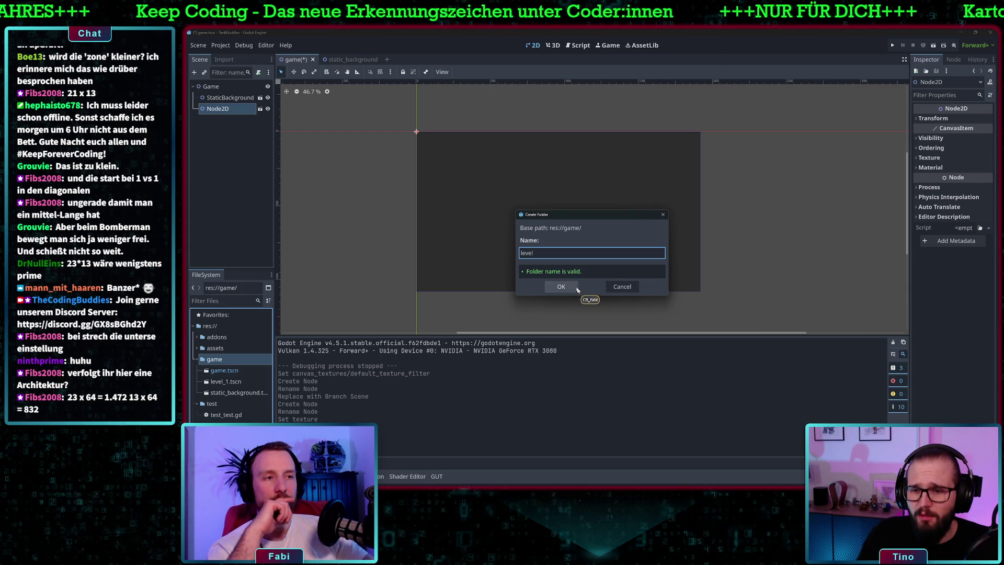
{"action": "left_click", "coordinate": [575, 287]}
Move level_1.tscn into the new level folder and select the Node2D node for renaming.
{"action": "left_click", "coordinate": [230, 393]}
{"action": "left_click_drag", "start_coordinate": [231, 392], "coordinate": [220, 372]}
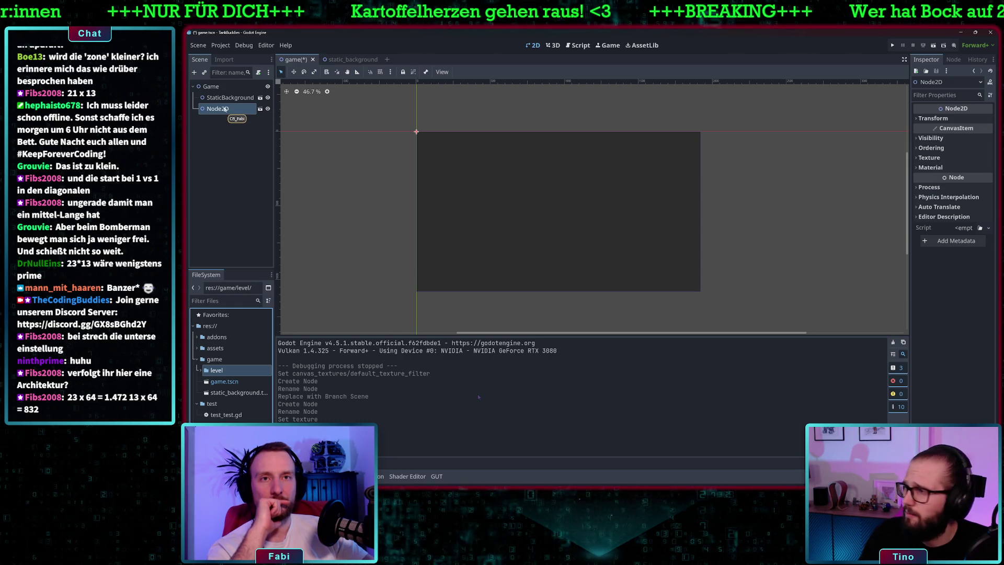
{"action": "left_click", "coordinate": [230, 109]}
Rename the Node2D node in the Game scene to Level1.
{"action": "type", "text": "Level"}
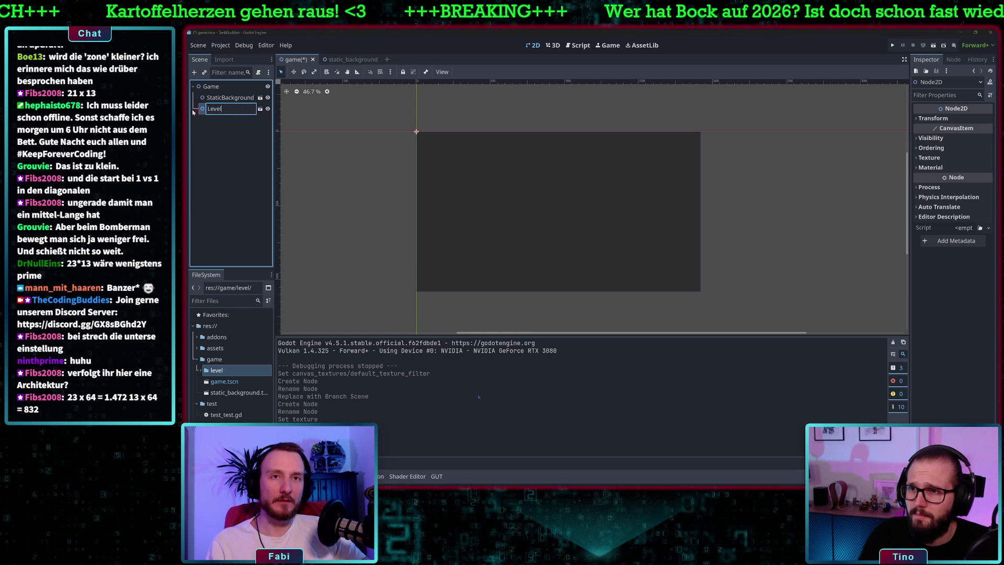
{"action": "type", "text": "1"}
{"action": "key", "text": "Return"}
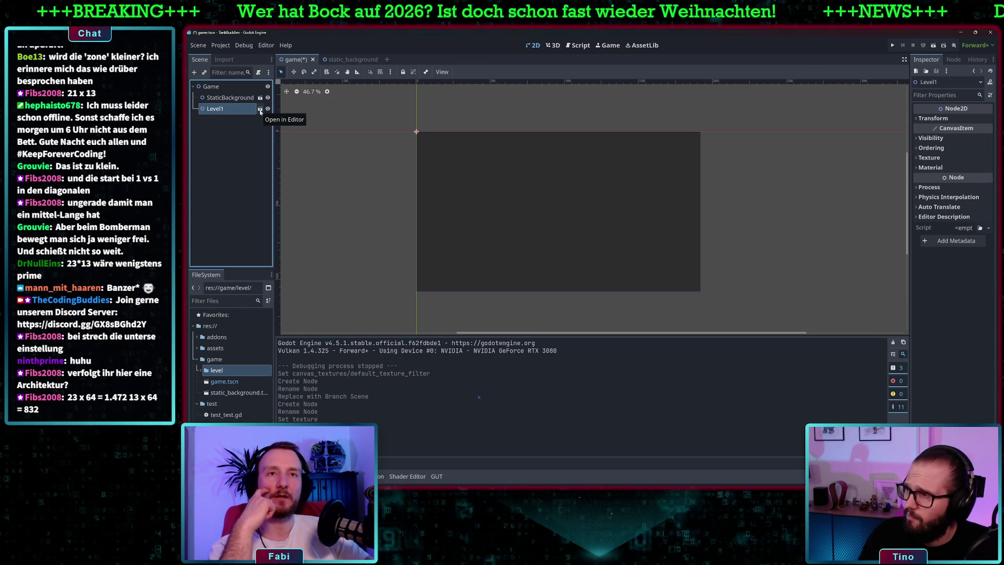
{"action": "left_click", "coordinate": [260, 110]}
{"action": "double_click", "coordinate": [230, 109]}
{"action": "type", "text": "Node"}
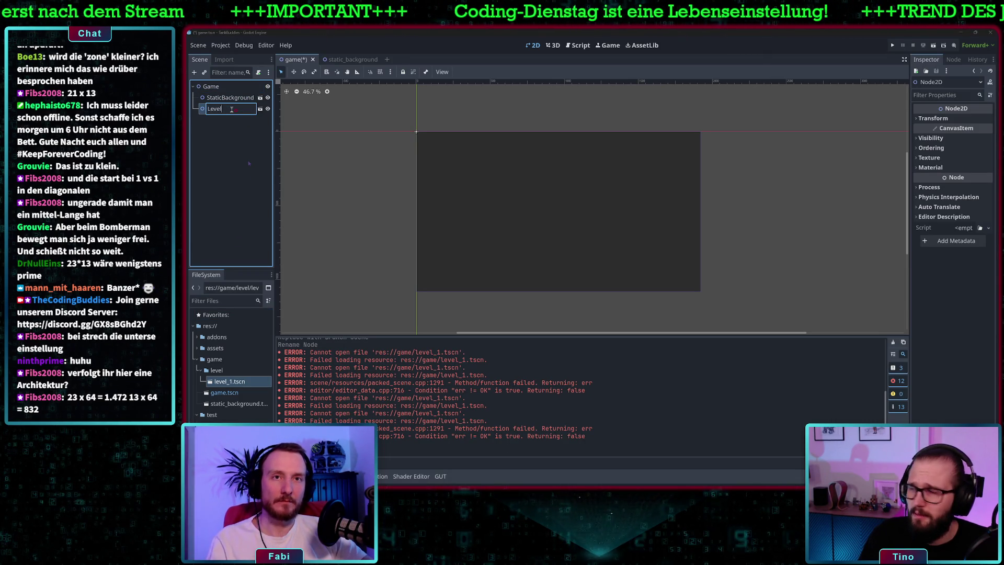
{"action": "type", "text": "1"}
{"action": "key", "text": "Return"}
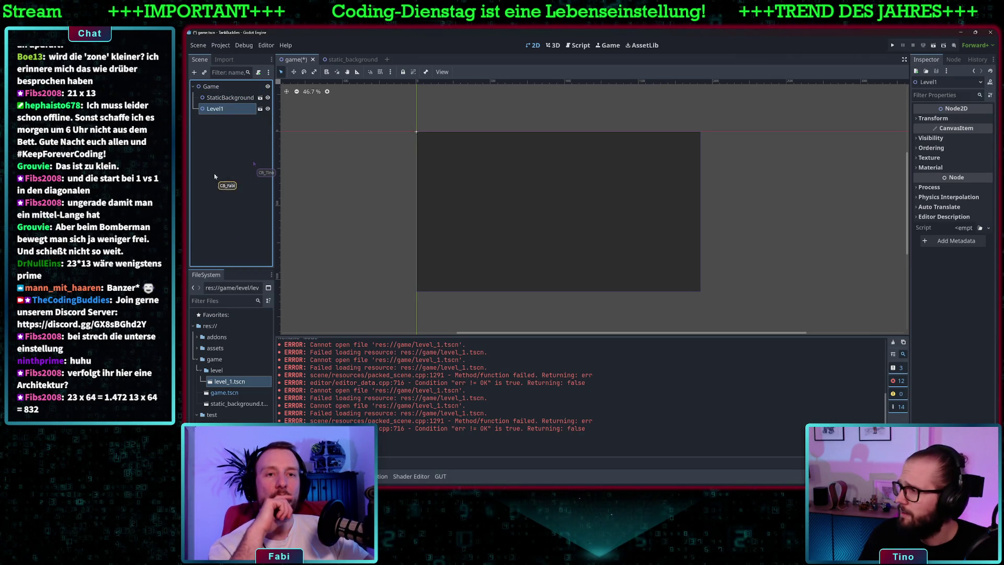
Open level_1.tscn in its own tab and rename its root node to Level1.
{"action": "left_click", "coordinate": [259, 109]}
{"action": "double_click", "coordinate": [214, 86]}
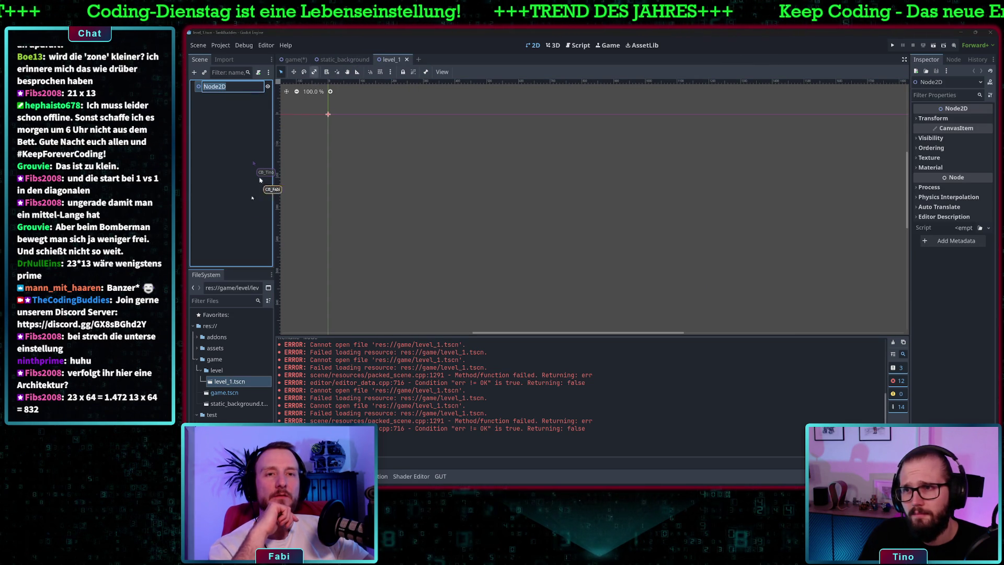
{"action": "type", "text": "Level1"}
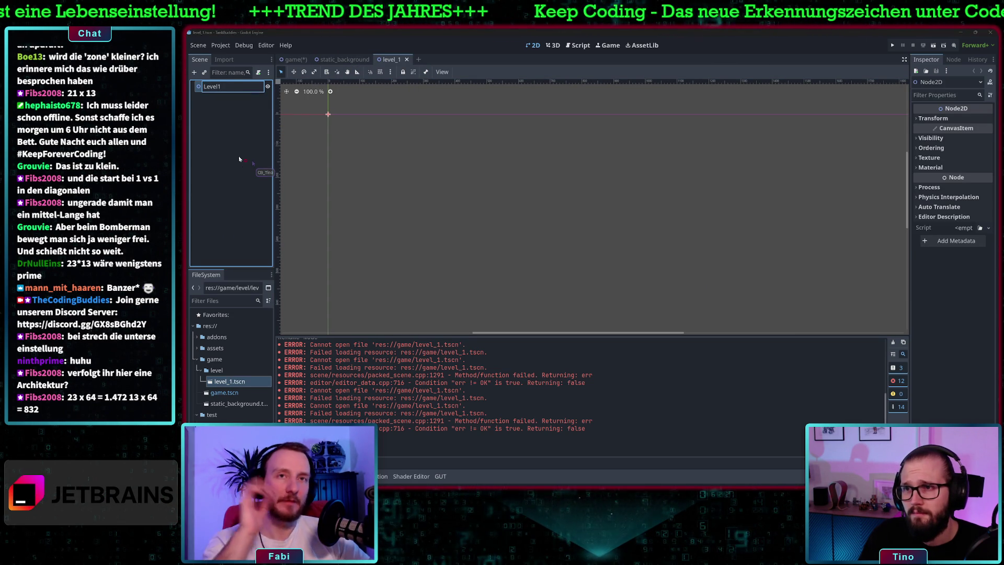
{"action": "key", "text": "Return"}
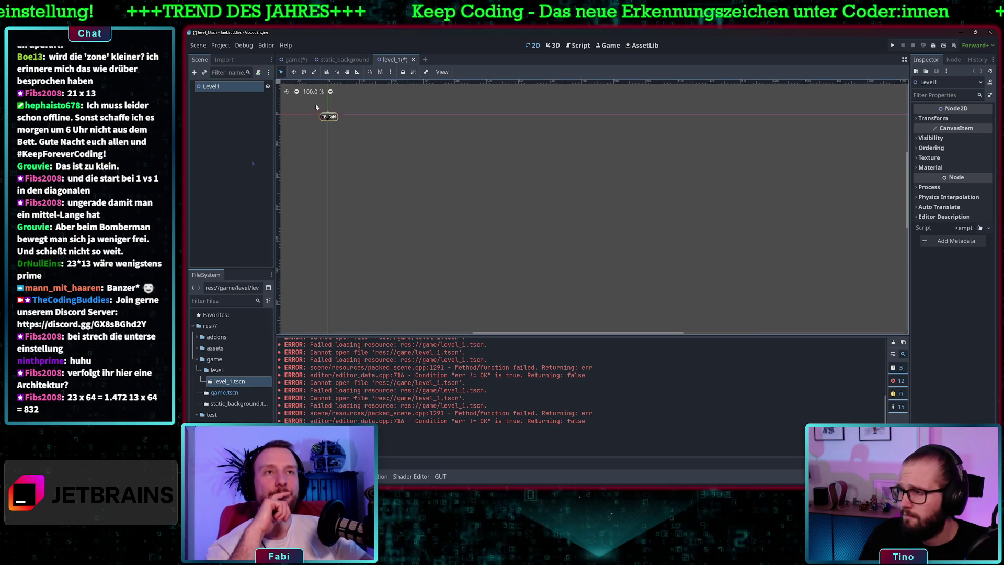
{"action": "right_click", "coordinate": [230, 86]}
Add a TileMapLayer child under Level1, found by searching 'Tile' in Create New Node.
{"action": "left_click", "coordinate": [272, 91]}
{"action": "type", "text": "Tile"}
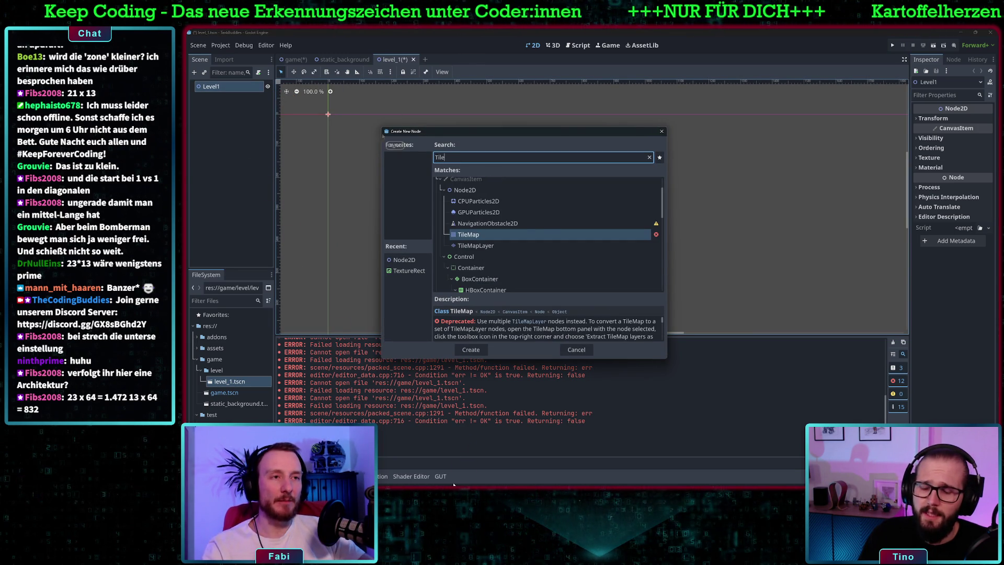
{"action": "left_click", "coordinate": [495, 246]}
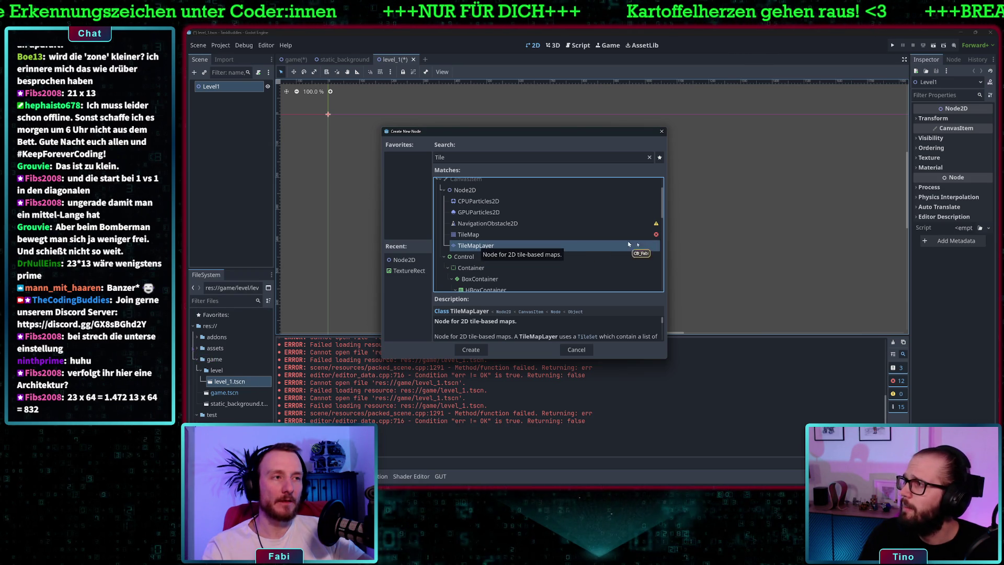
{"action": "mouse_move", "coordinate": [656, 237]}
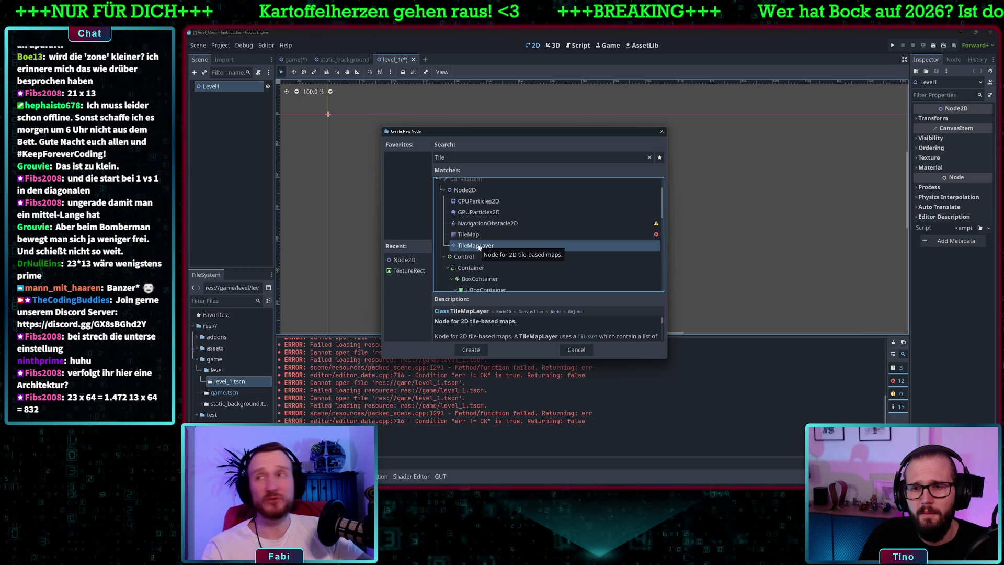
{"action": "double_click", "coordinate": [479, 247]}
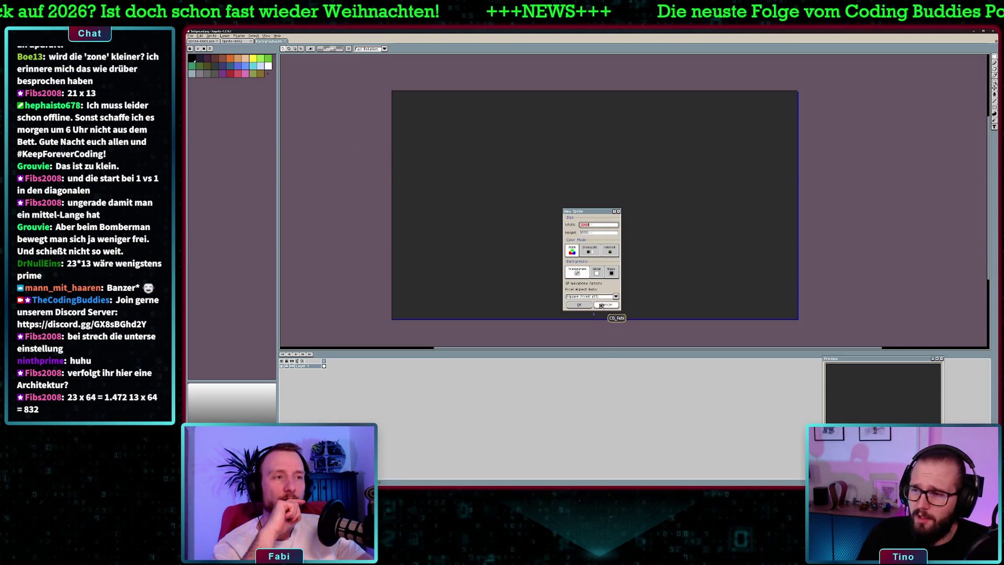
Cancel the New Sprite dialog and switch to the small Sprite-0001.ase sprite, zoomed in.
{"action": "left_click", "coordinate": [601, 305]}
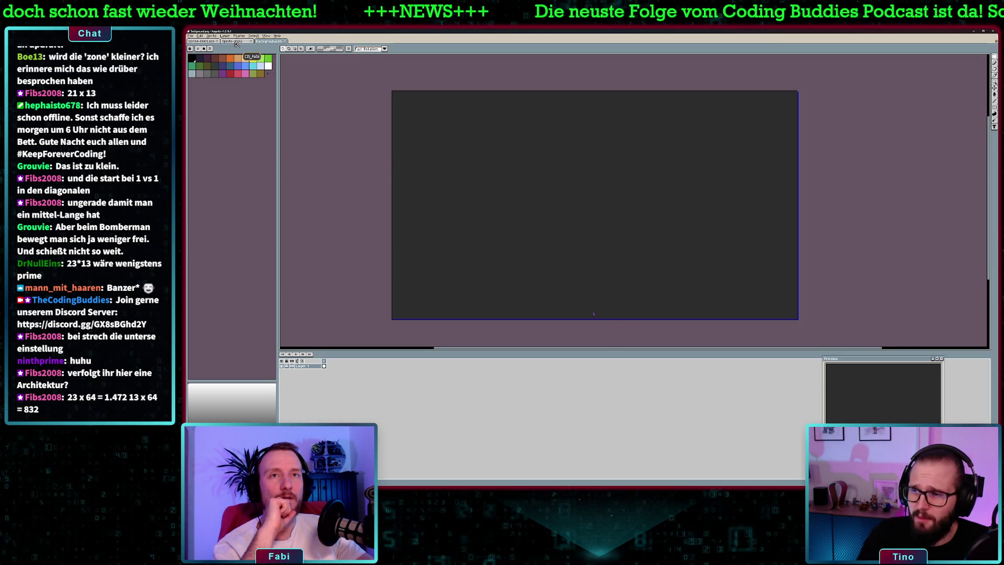
{"action": "left_click", "coordinate": [236, 42]}
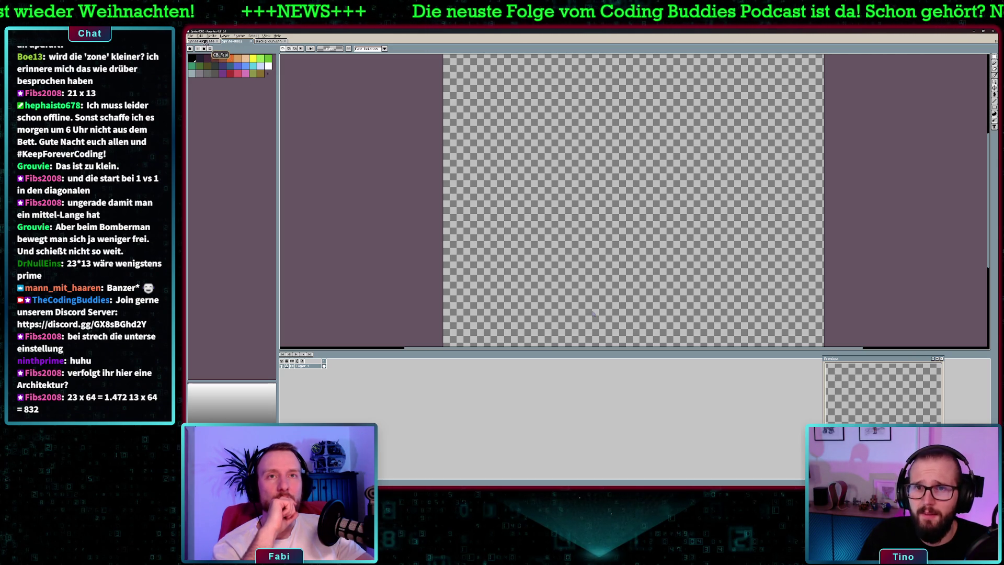
{"action": "left_click", "coordinate": [203, 41]}
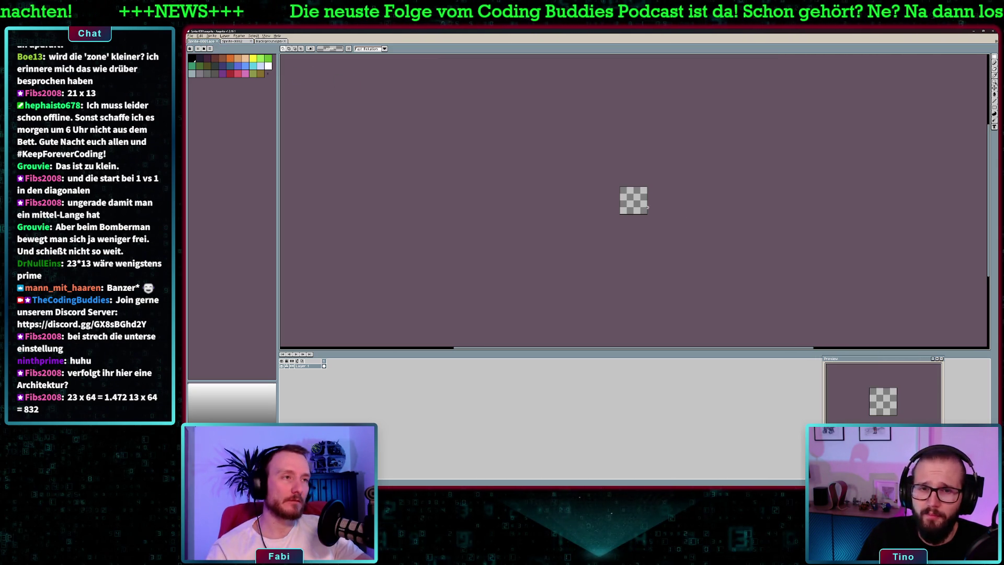
{"action": "scroll", "coordinate": [638, 198], "scroll_direction": "up", "scroll_amount": 5}
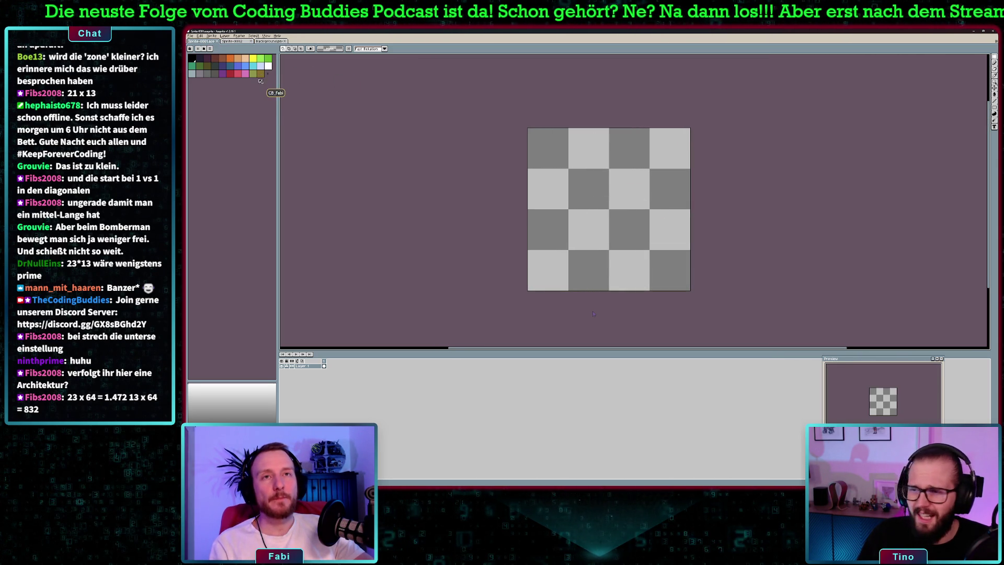
Bucket-fill the whole Sprite-0001 canvas with bright green.
{"action": "left_click", "coordinate": [267, 59]}
{"action": "key", "text": "g"}
{"action": "left_click", "coordinate": [609, 187]}
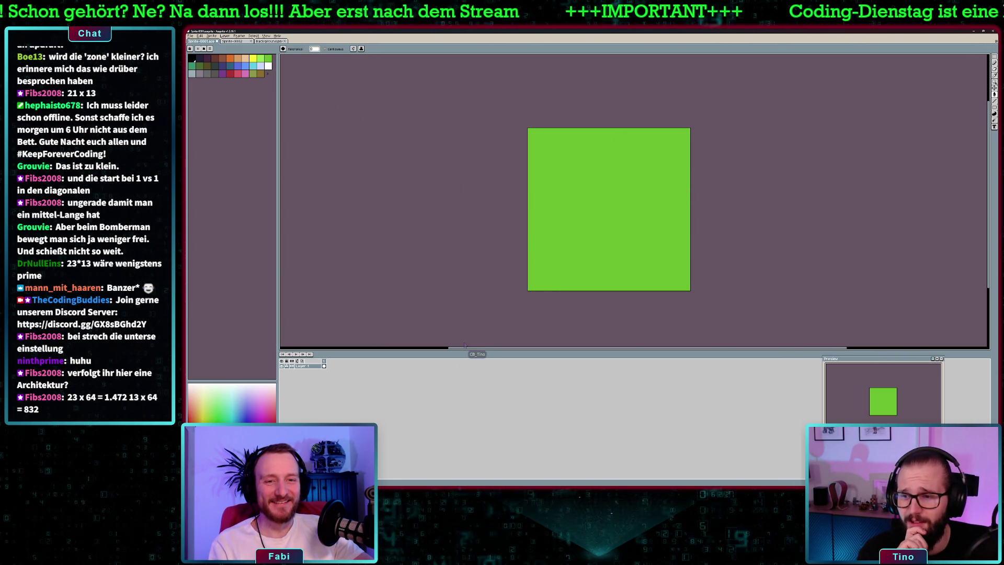
Refill the square with a darker green and pick a new palette colour for the pencil.
{"action": "left_click", "coordinate": [583, 246]}
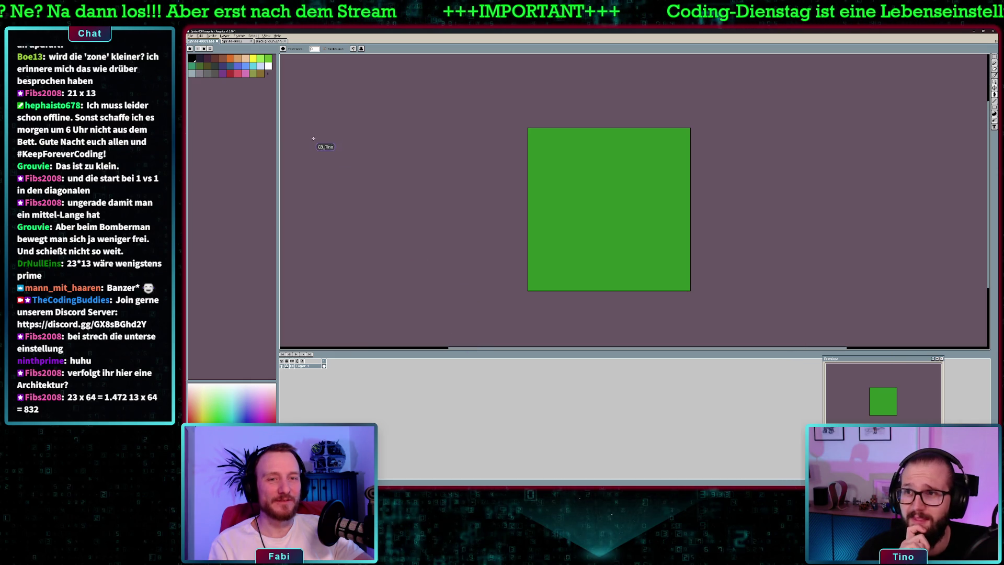
{"action": "left_click", "coordinate": [267, 58]}
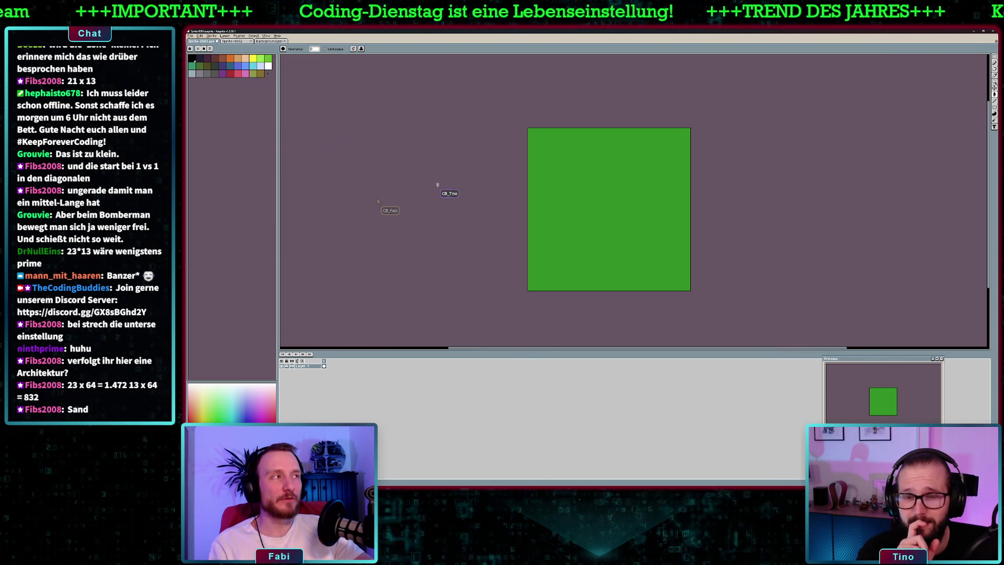
{"action": "key", "text": "b"}
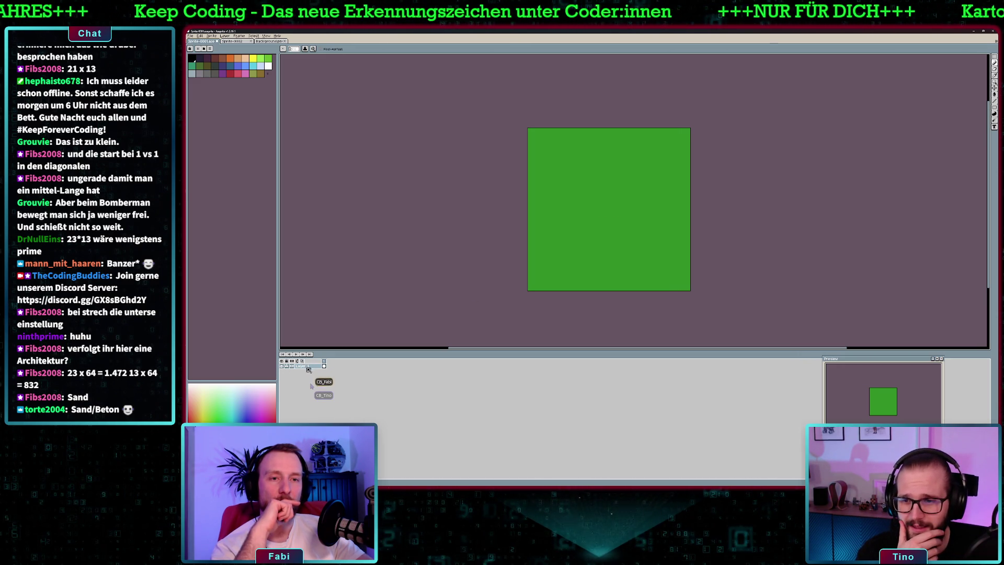
Add Layer 2, bucket-fill Layer 1 with olive sand colour, then return to Layer 2.
{"action": "key", "text": "shift+n"}
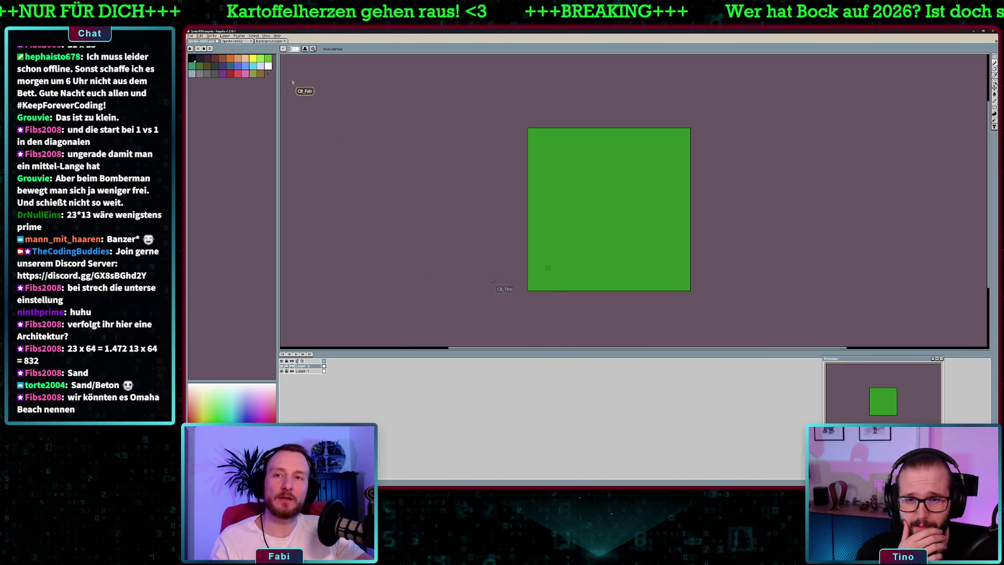
{"action": "left_click", "coordinate": [260, 73]}
{"action": "key", "text": "g"}
{"action": "left_click", "coordinate": [611, 205]}
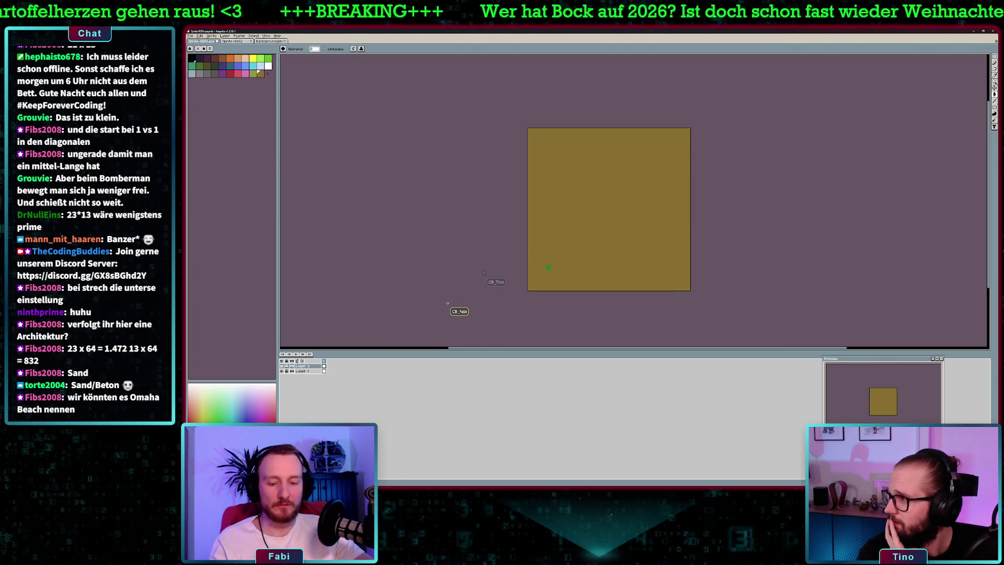
{"action": "key", "text": "ctrl+z"}
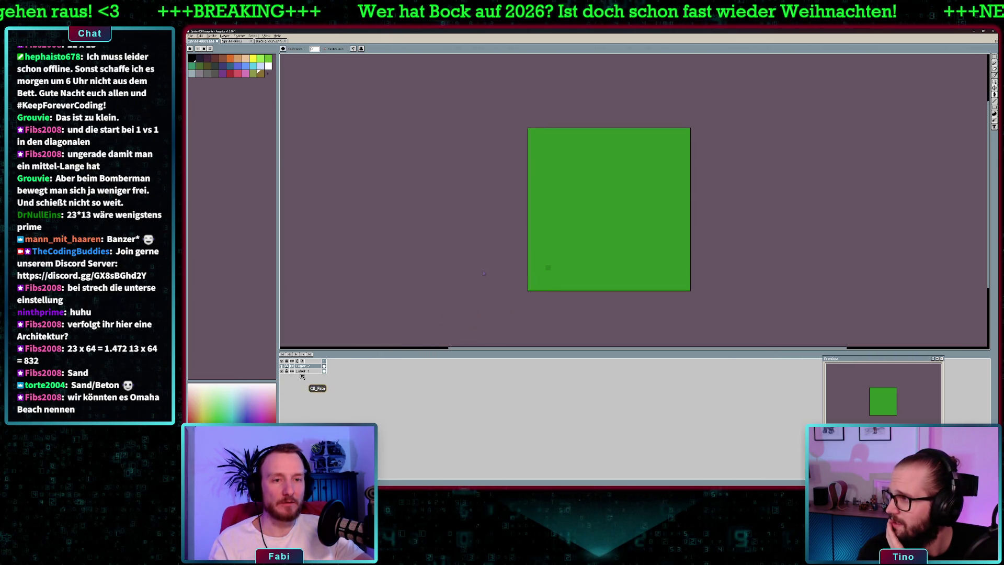
{"action": "left_click", "coordinate": [302, 371]}
{"action": "left_click", "coordinate": [601, 225]}
{"action": "left_click", "coordinate": [302, 366]}
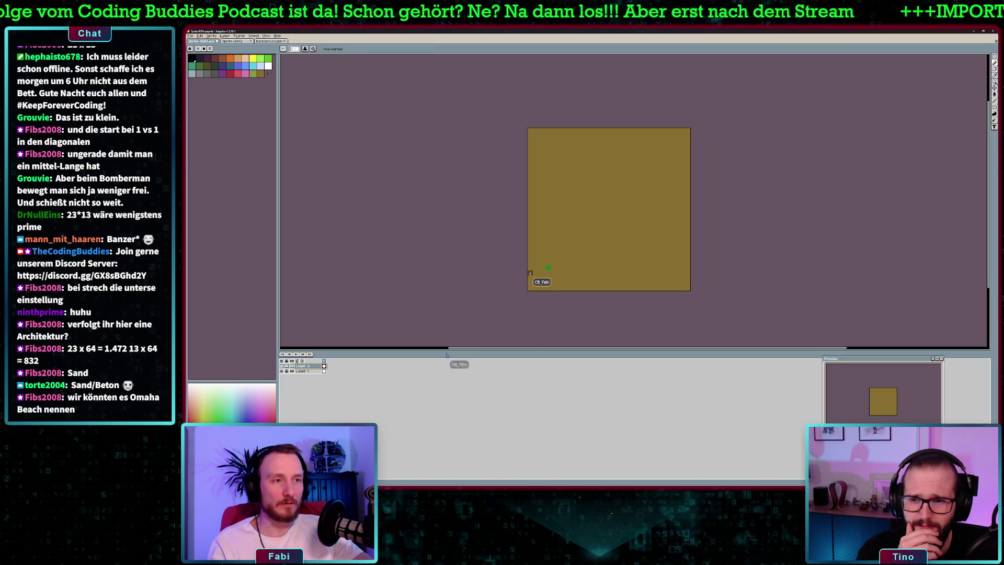
Pencil about a dozen single dark pixels scattered across the sand tile on Layer 2.
{"action": "key", "text": "b"}
{"action": "left_click", "coordinate": [548, 267]}
{"action": "left_click", "coordinate": [563, 211]}
{"action": "left_click", "coordinate": [636, 196]}
{"action": "left_click", "coordinate": [644, 240]}
{"action": "left_click", "coordinate": [616, 219]}
{"action": "left_click", "coordinate": [581, 158]}
{"action": "left_click", "coordinate": [548, 161]}
{"action": "left_click", "coordinate": [540, 173]}
{"action": "left_click", "coordinate": [650, 158]}
{"action": "left_click", "coordinate": [672, 277]}
{"action": "left_click", "coordinate": [617, 272]}
{"action": "left_click", "coordinate": [644, 267]}
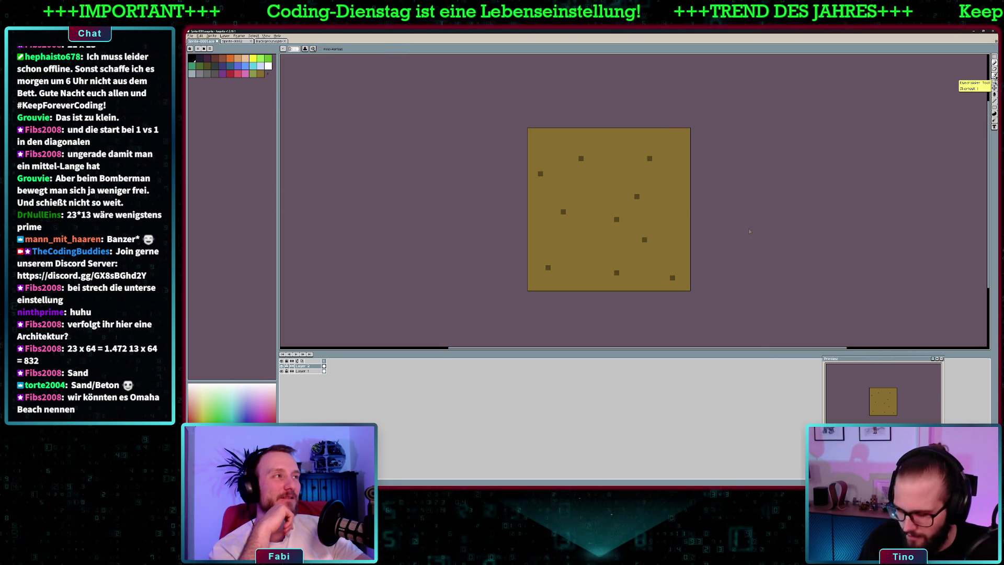
{"action": "left_click", "coordinate": [995, 81]}
Pencil dark and yellow pixels around each speck, picking colours from the canvas.
{"action": "key", "text": "b"}
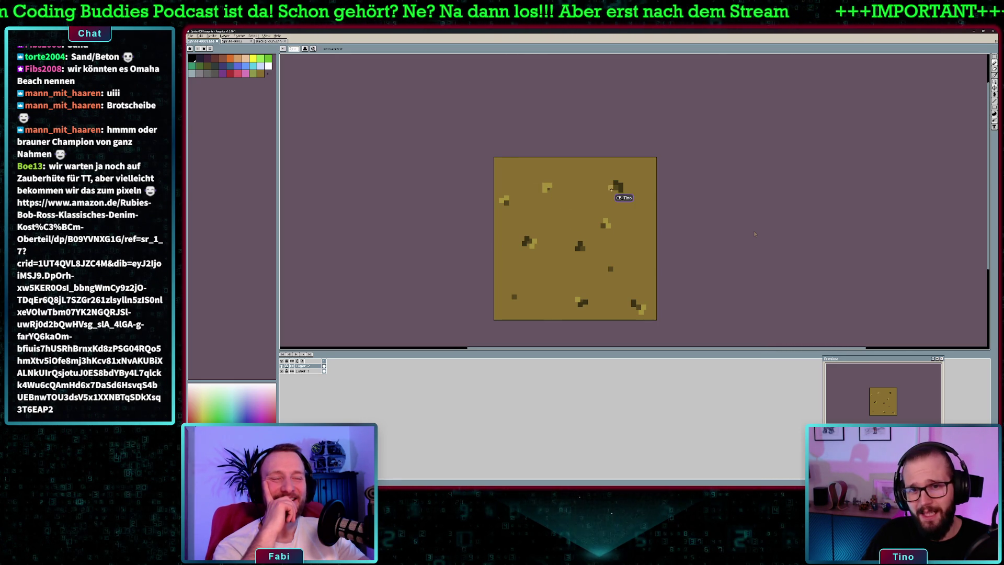
{"action": "key", "text": "i"}
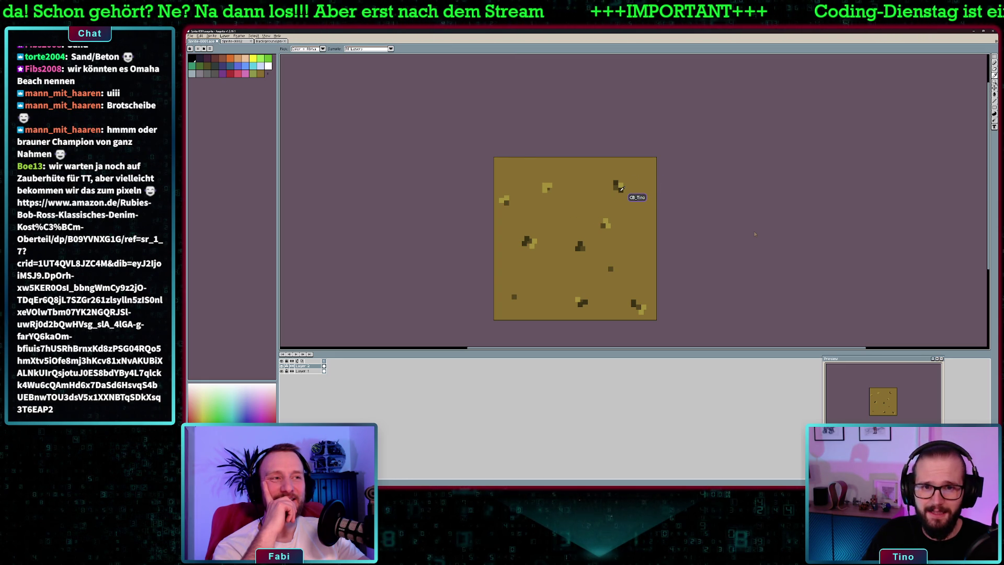
Add yellow highlight pixels to the lower-left speck so nearly every stone is highlighted.
{"action": "key", "text": "b"}
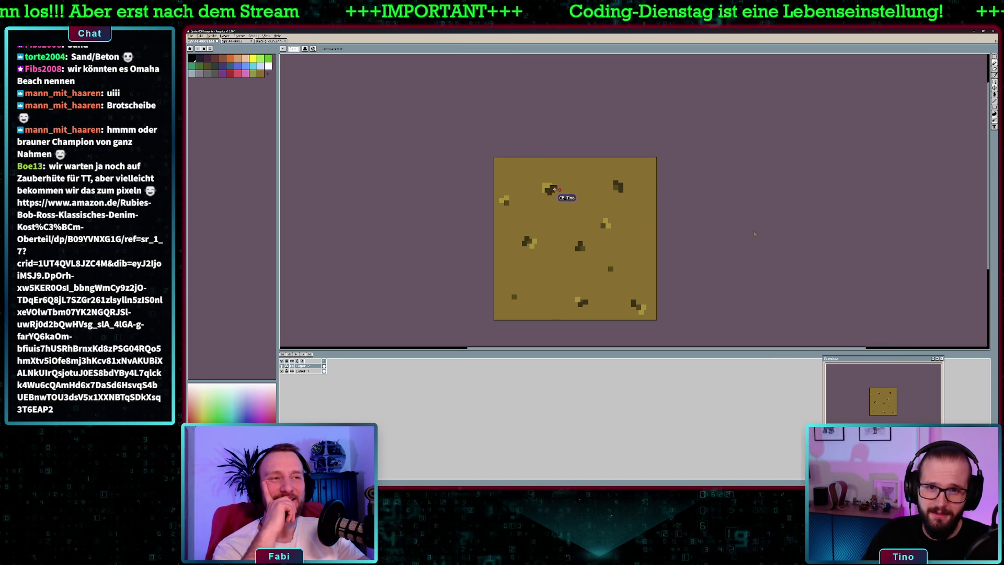
{"action": "scroll", "coordinate": [578, 233], "scroll_direction": "down", "scroll_amount": 6}
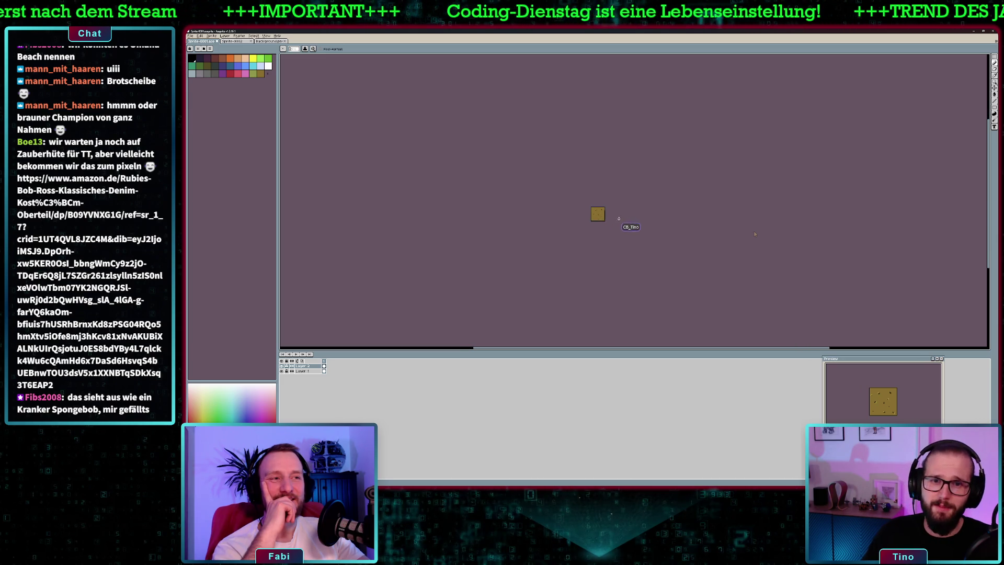
{"action": "scroll", "coordinate": [602, 214], "scroll_direction": "up", "scroll_amount": 2}
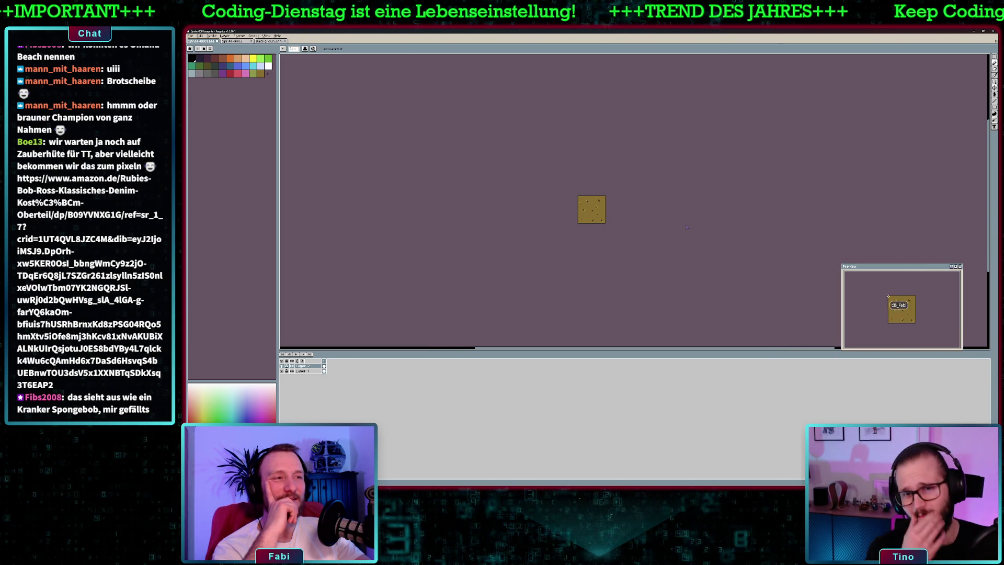
{"action": "scroll", "coordinate": [596, 217], "scroll_direction": "up", "scroll_amount": 3}
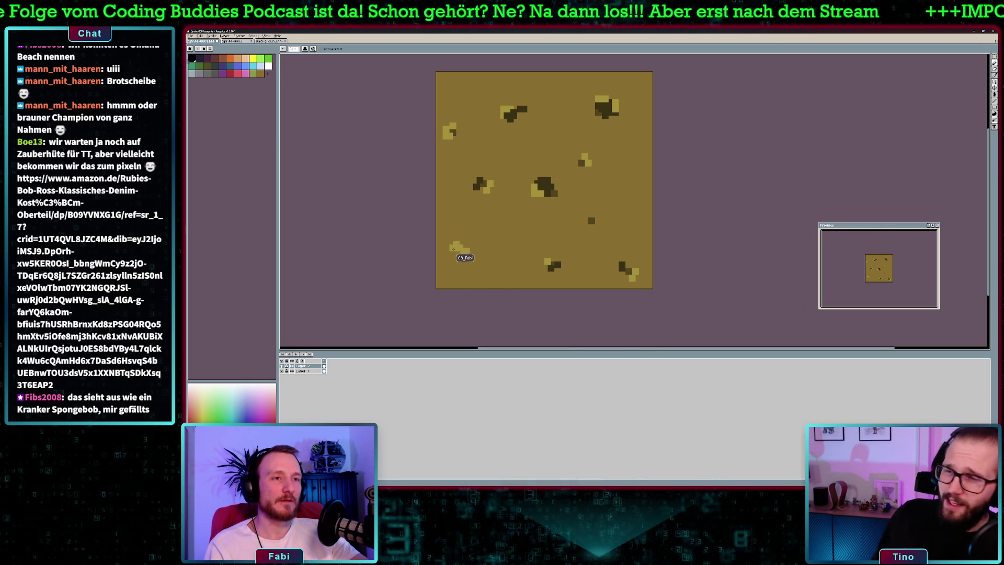
{"action": "left_click_drag", "start_coordinate": [466, 275], "coordinate": [458, 265]}
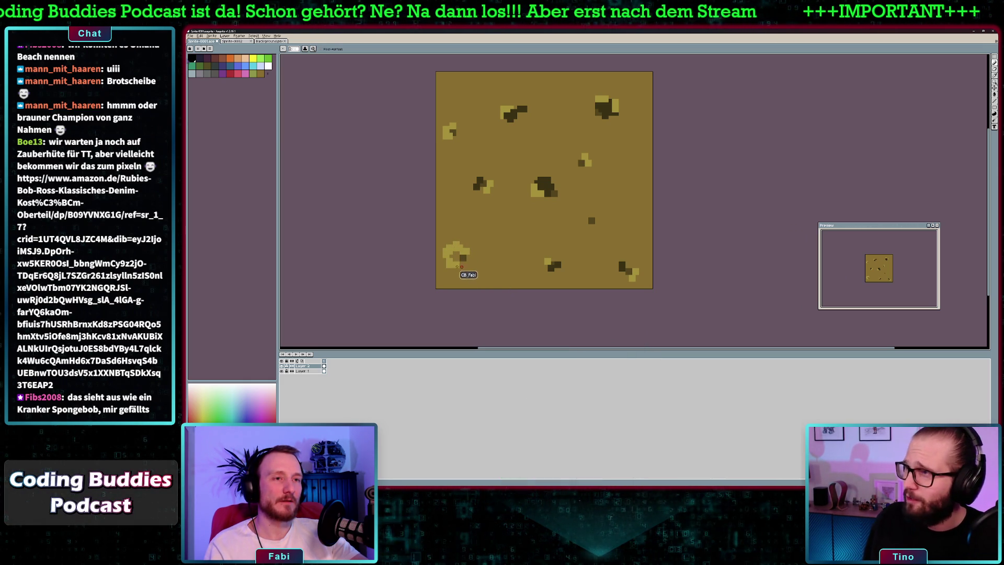
{"action": "key", "text": "i"}
{"action": "left_click", "coordinate": [550, 182]}
{"action": "key", "text": "b"}
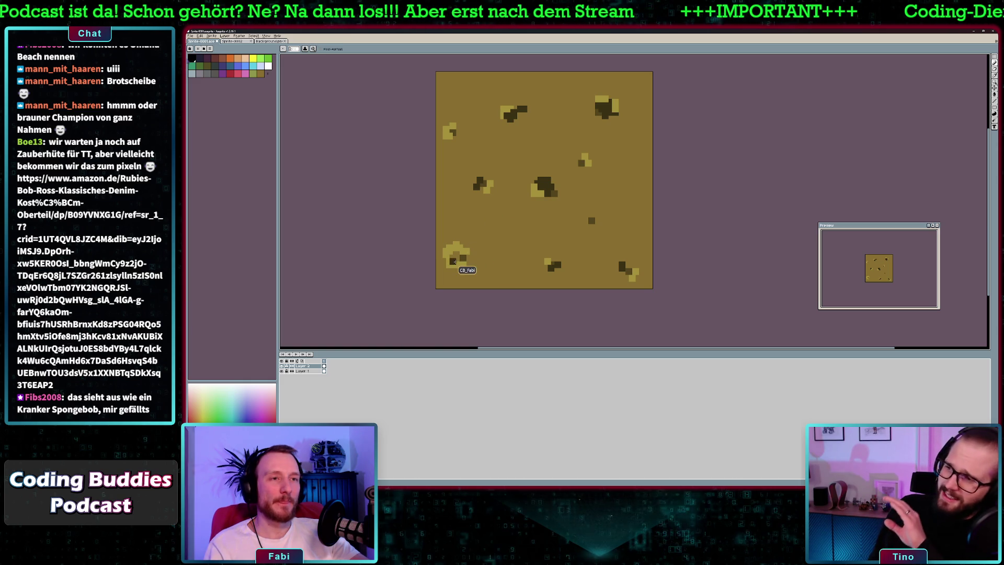
{"action": "left_click", "coordinate": [458, 258]}
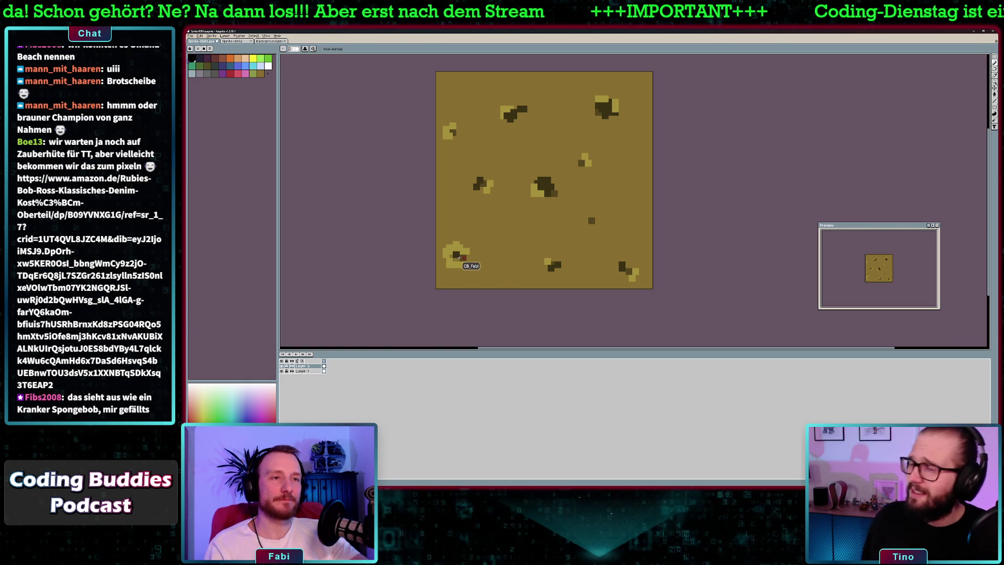
{"action": "key", "text": "v"}
{"action": "key", "text": "ctrl+d"}
{"action": "key", "text": "b"}
{"action": "left_click", "coordinate": [464, 255]}
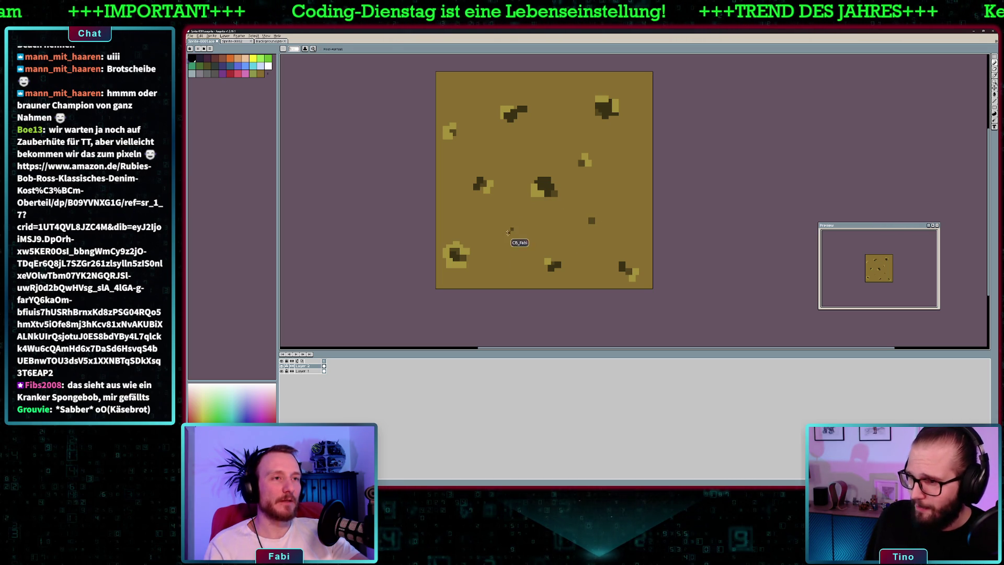
{"action": "key", "text": "i"}
{"action": "key", "text": "b"}
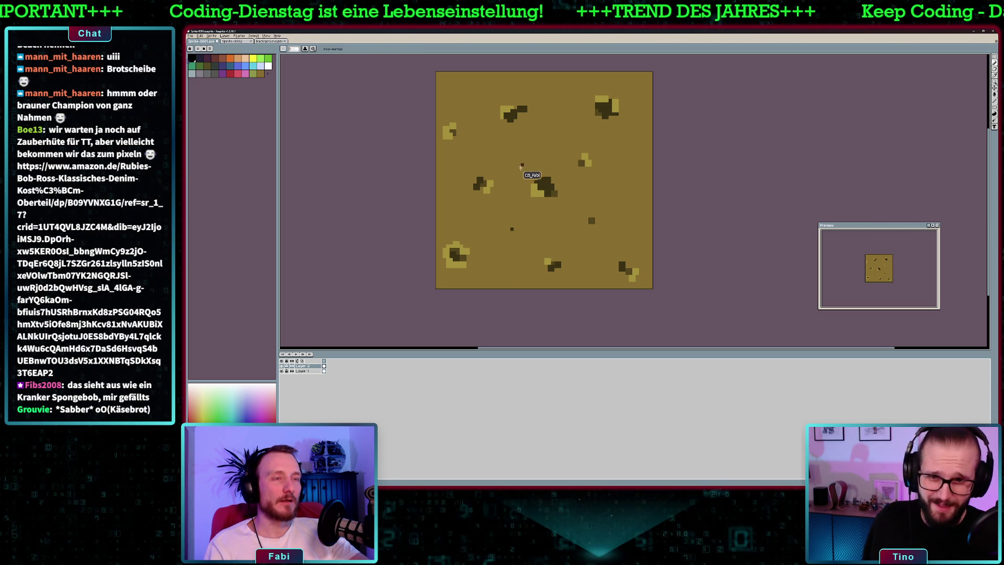
{"action": "left_click", "coordinate": [602, 177]}
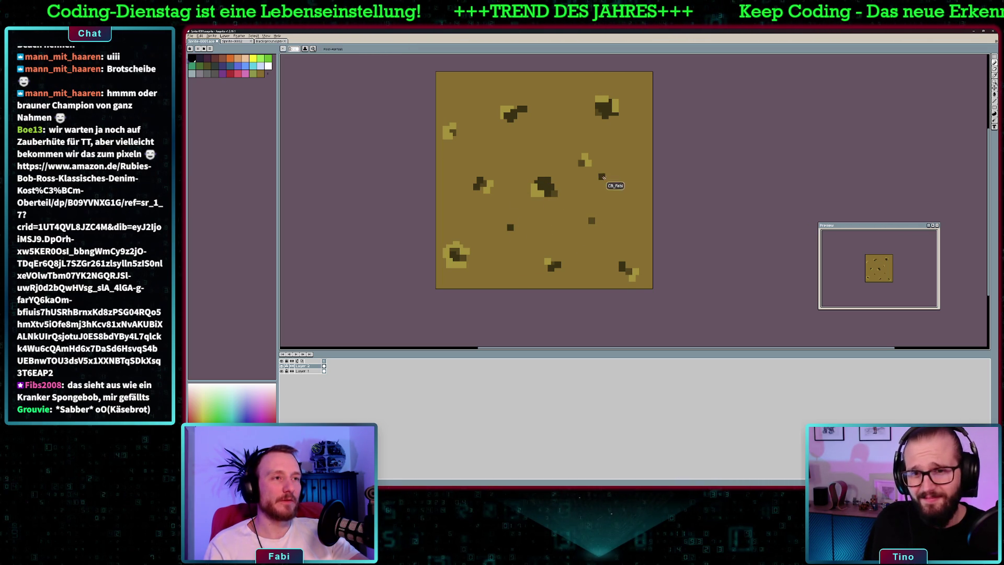
{"action": "left_click", "coordinate": [480, 102]}
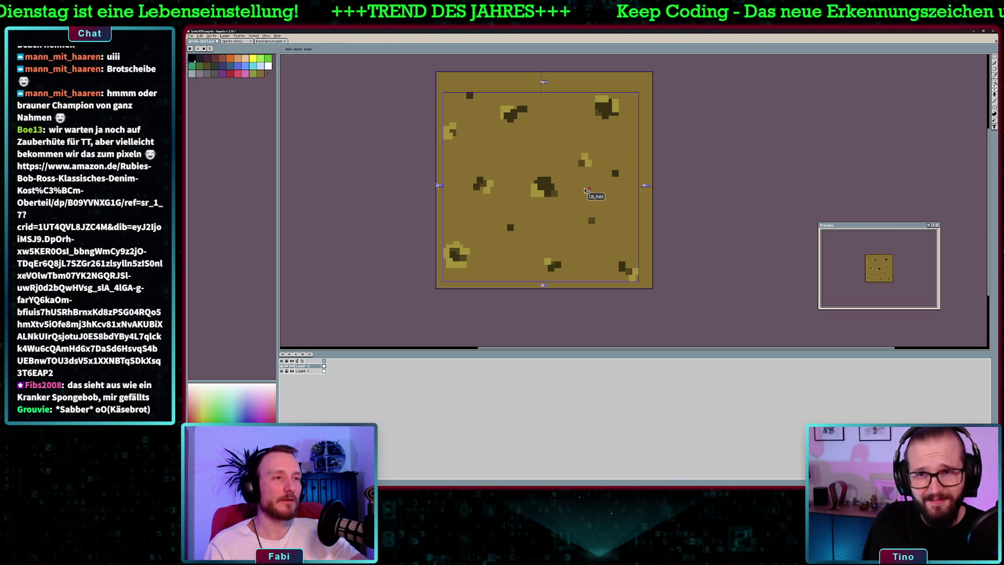
{"action": "scroll", "coordinate": [659, 208], "scroll_direction": "down", "scroll_amount": 2}
{"action": "scroll", "coordinate": [659, 208], "scroll_direction": "up", "scroll_amount": 1}
{"action": "scroll", "coordinate": [659, 208], "scroll_direction": "up", "scroll_amount": 1}
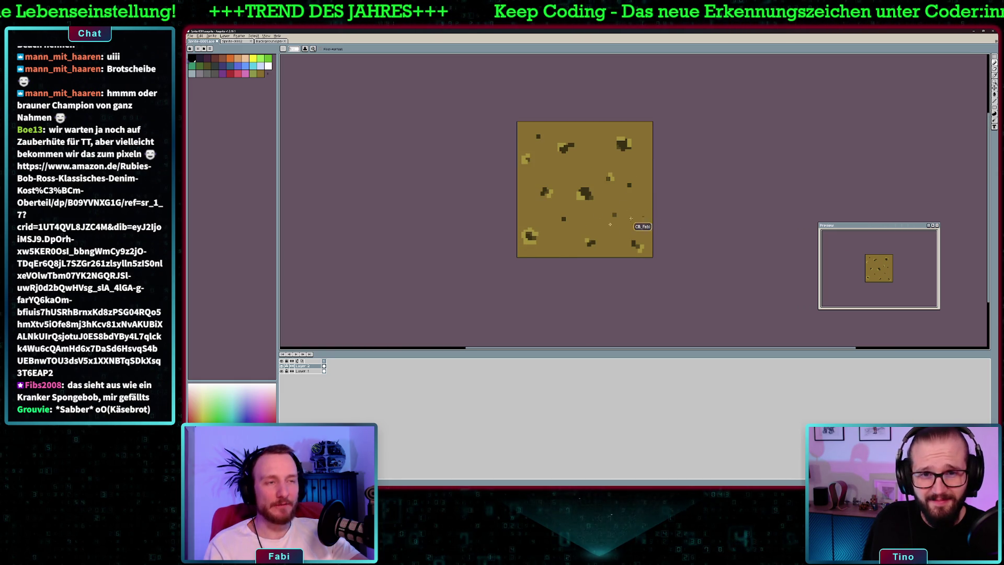
Cancel saving the dirt tile into tank-buddies/assets and select the whole tile instead.
{"action": "left_click", "coordinate": [190, 36]}
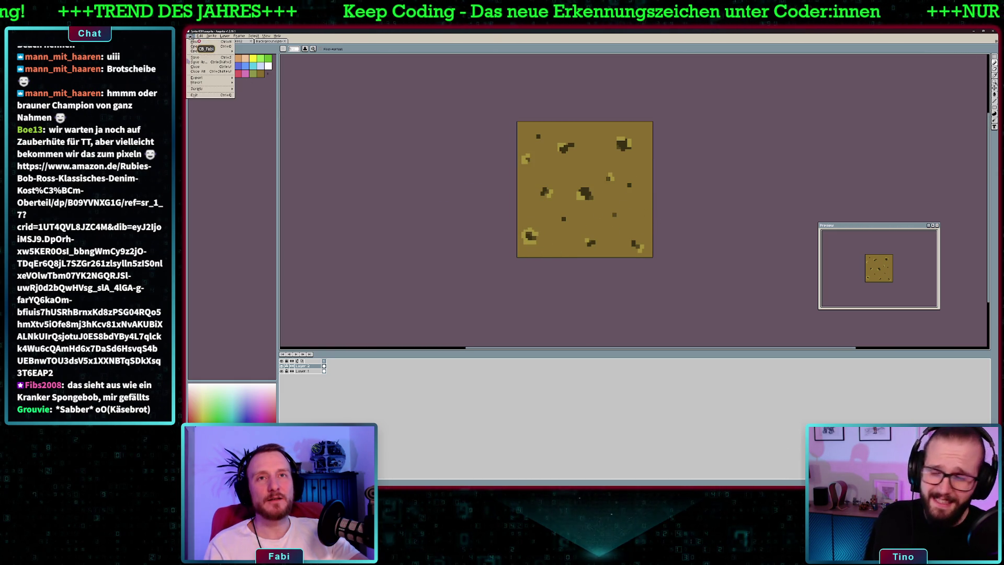
{"action": "left_click", "coordinate": [204, 63]}
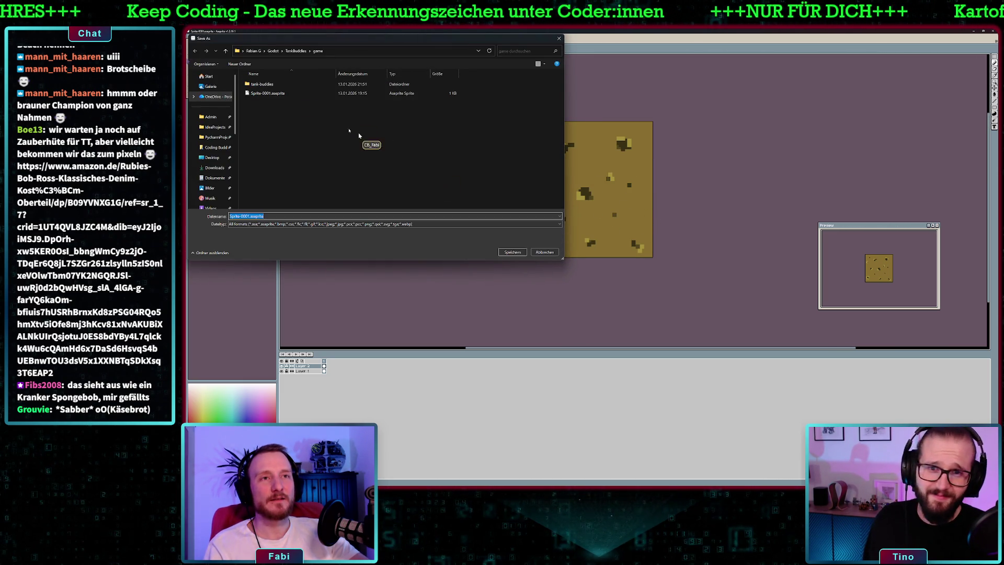
{"action": "double_click", "coordinate": [261, 84]}
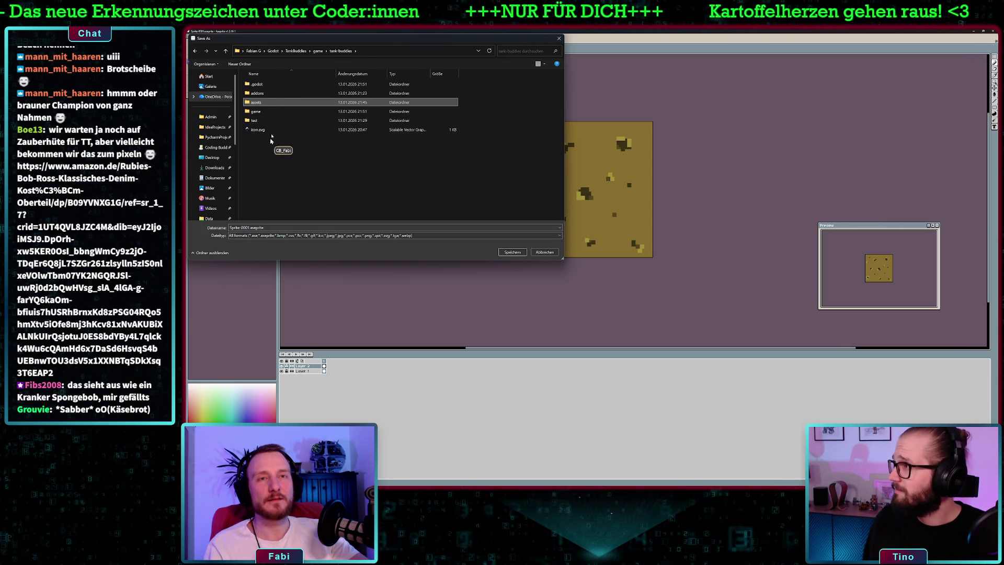
{"action": "double_click", "coordinate": [260, 104]}
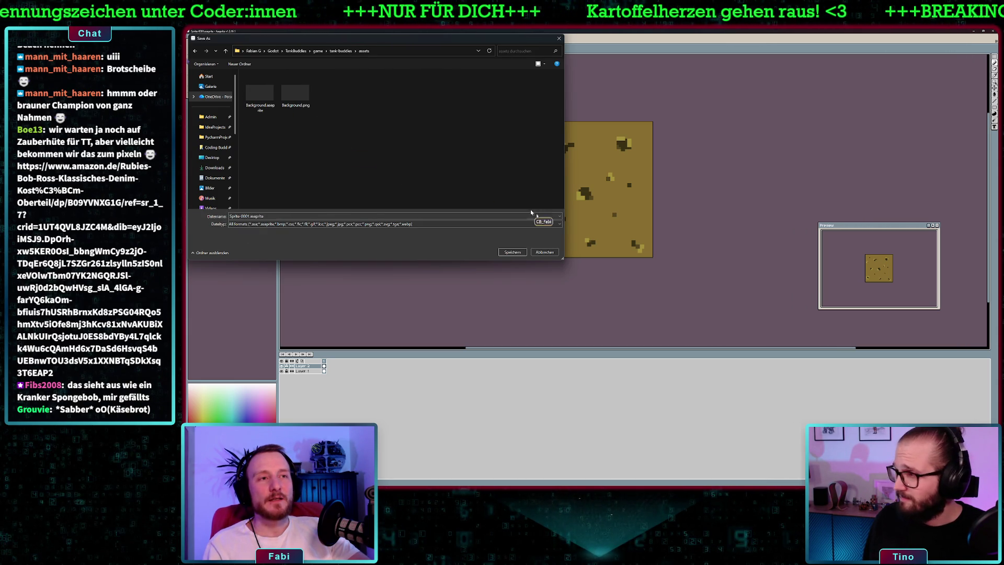
{"action": "left_click", "coordinate": [544, 252]}
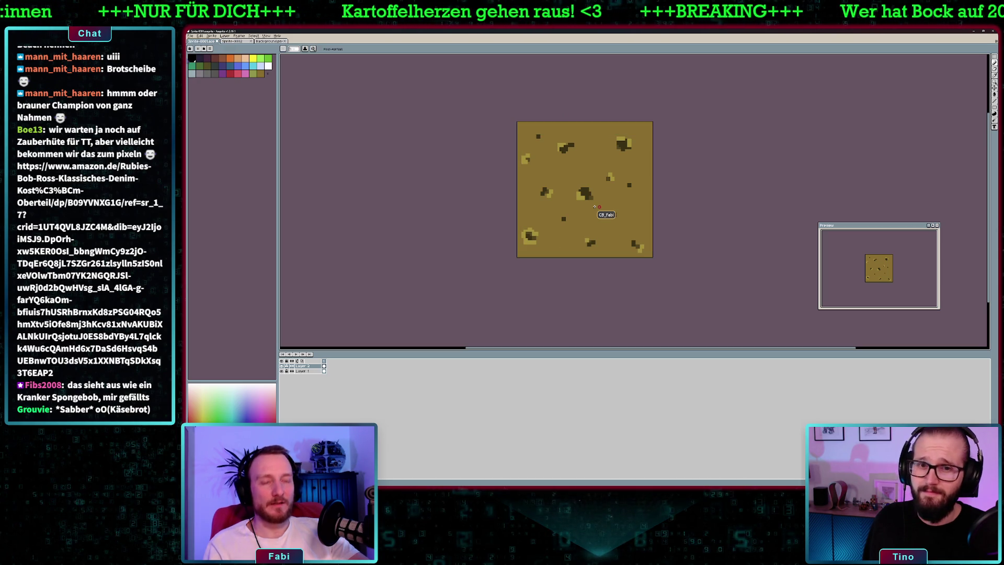
{"action": "key", "text": "ctrl+a"}
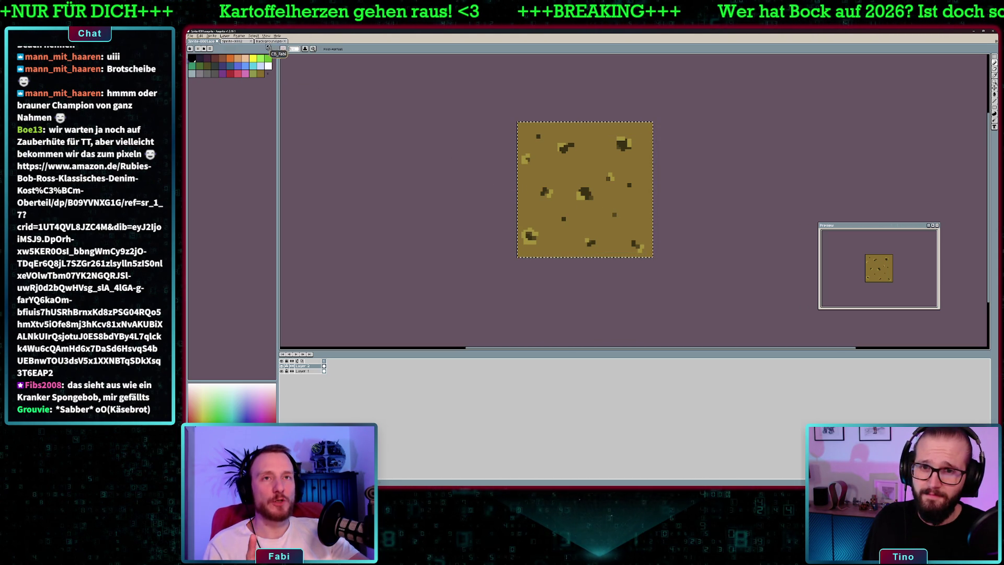
Create a new, larger sprite, entering 00 into its width.
{"action": "left_click", "coordinate": [238, 41]}
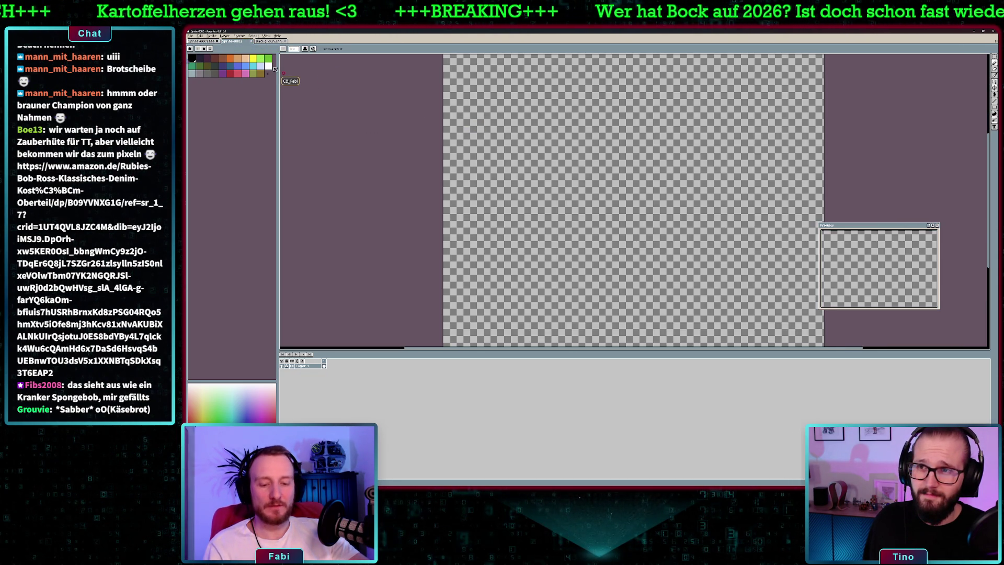
{"action": "key", "text": "ctrl+n"}
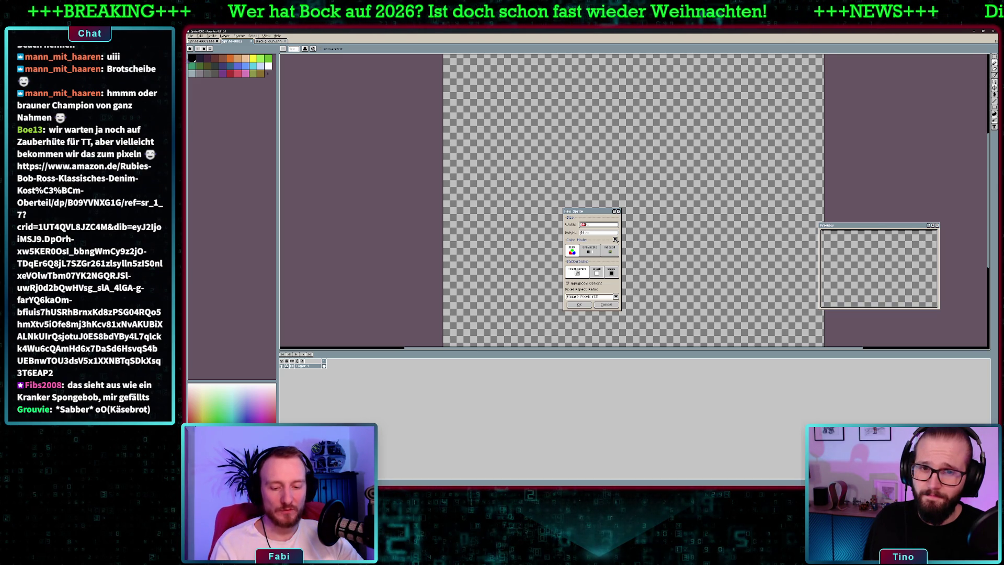
{"action": "type", "text": "00"}
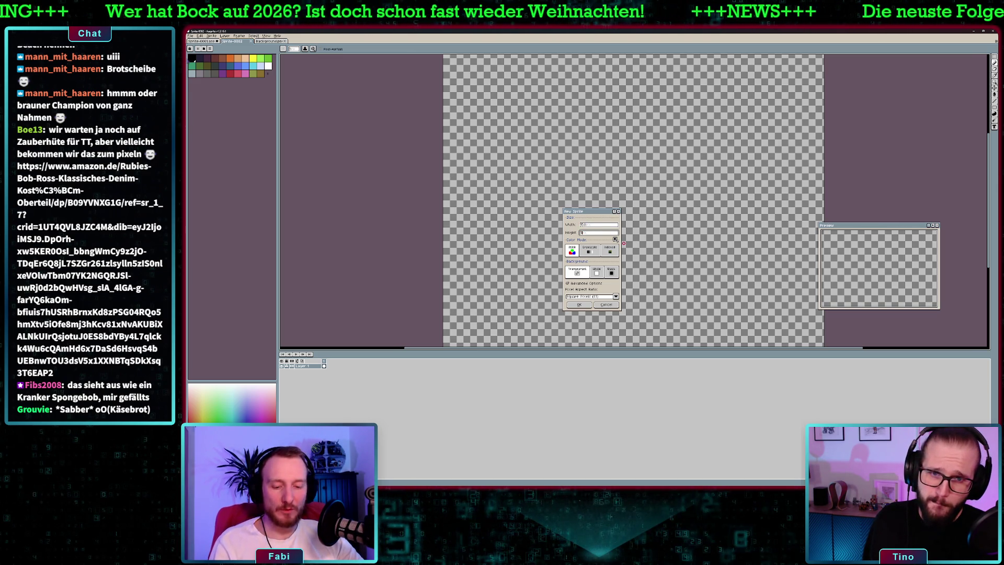
{"action": "key", "text": "Return"}
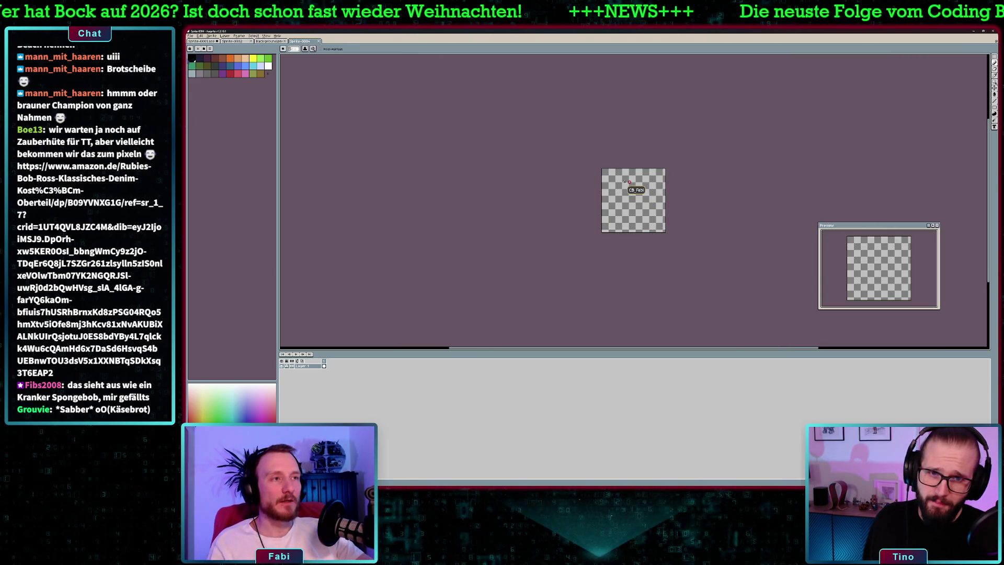
Paste the copied dirt tile specks into the new sprite's top-left corner.
{"action": "scroll", "coordinate": [636, 177], "scroll_direction": "up", "scroll_amount": 4}
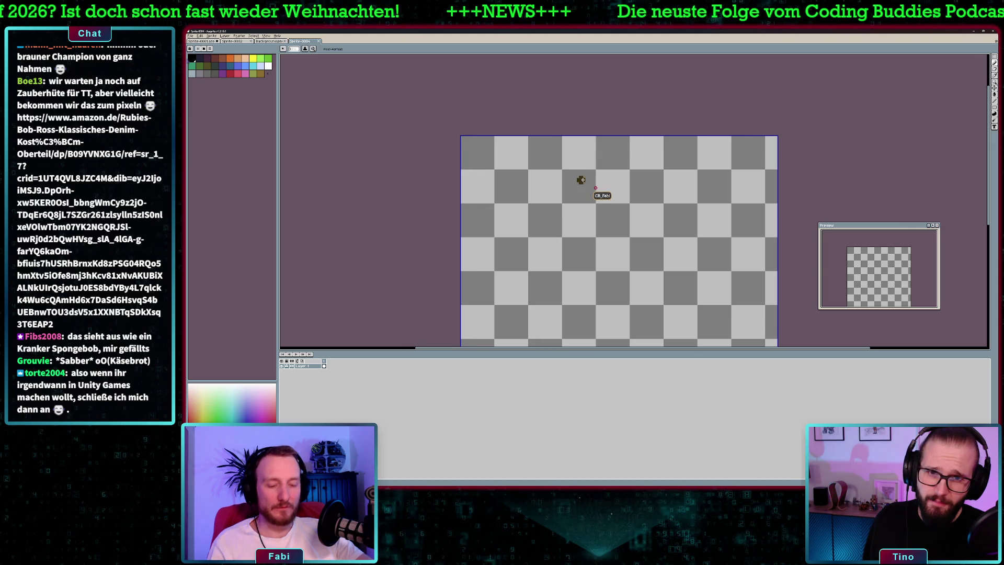
{"action": "key", "text": "m"}
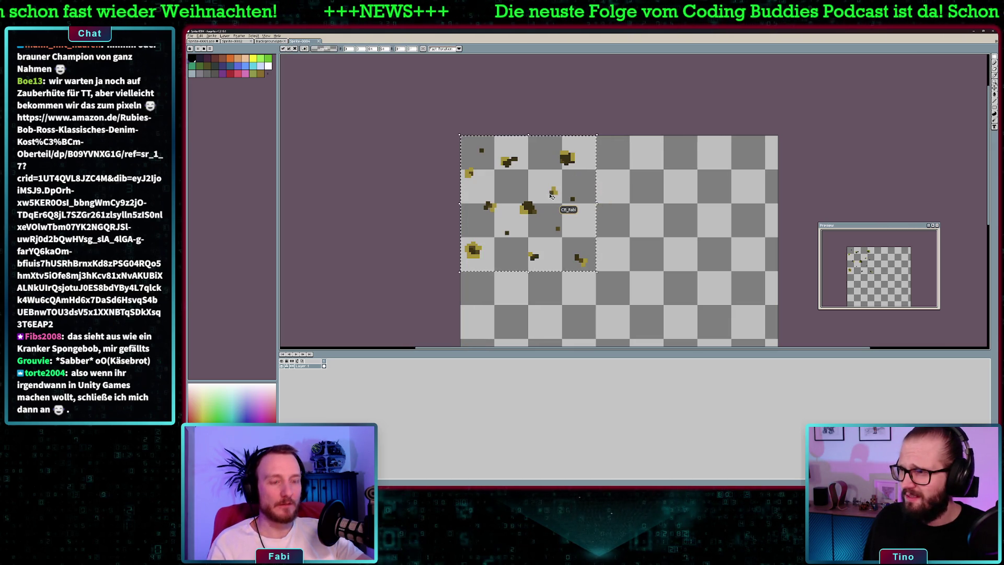
{"action": "key", "text": "ctrl+d"}
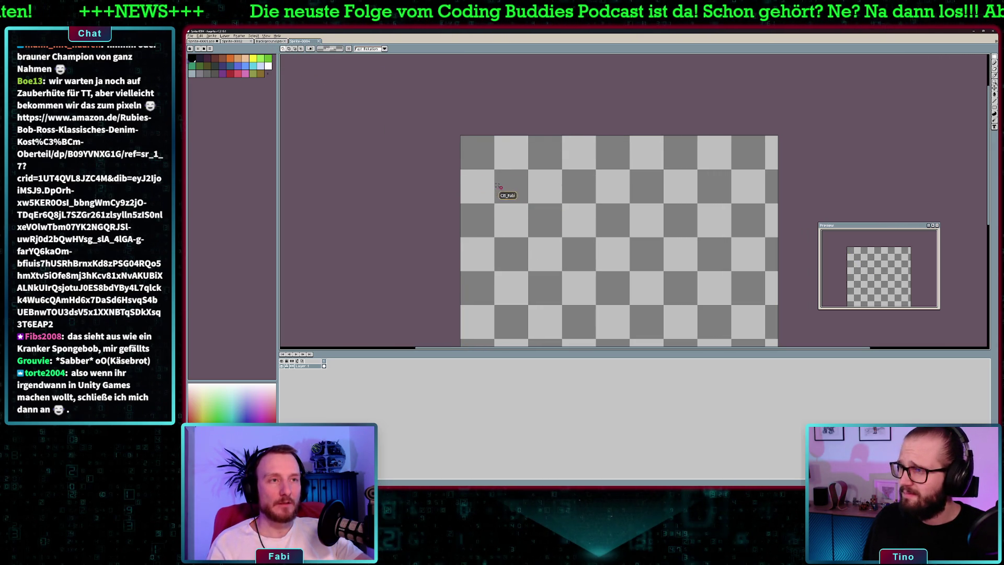
{"action": "key", "text": "ctrl+v"}
{"action": "left_click", "coordinate": [270, 41]}
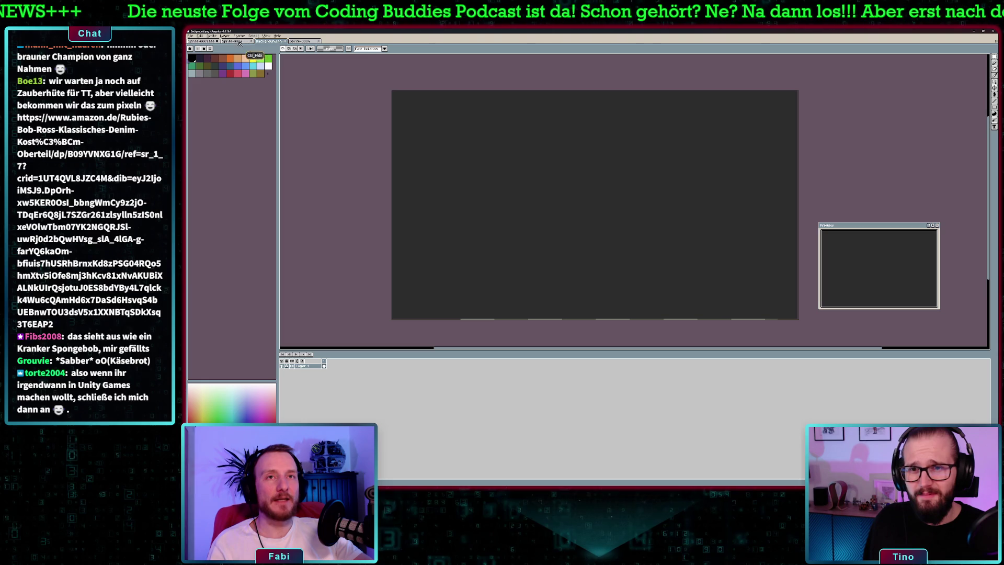
Try an olive-brown fill over the pasted specks in the new sprite, then undo it.
{"action": "left_click", "coordinate": [207, 41]}
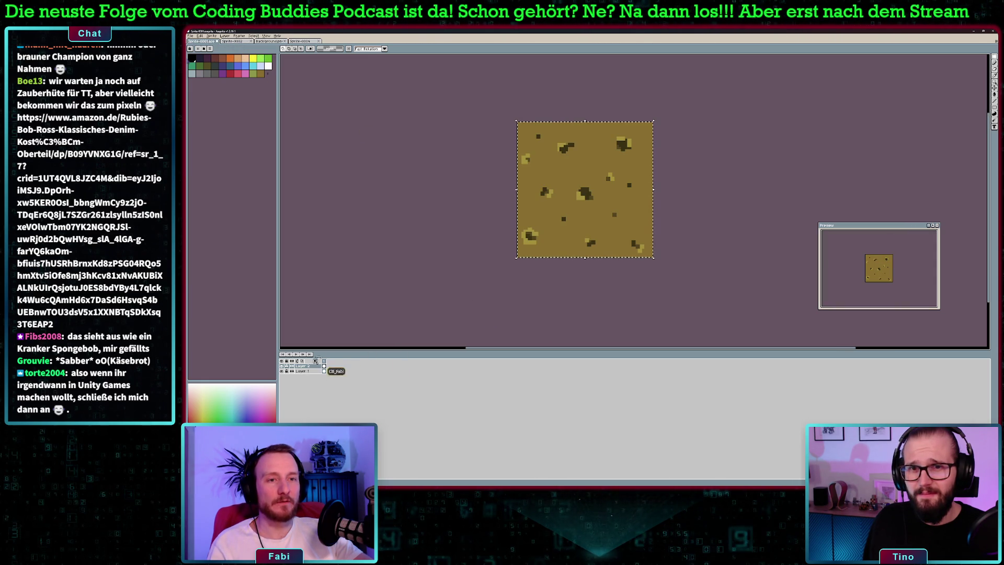
{"action": "left_click", "coordinate": [307, 370]}
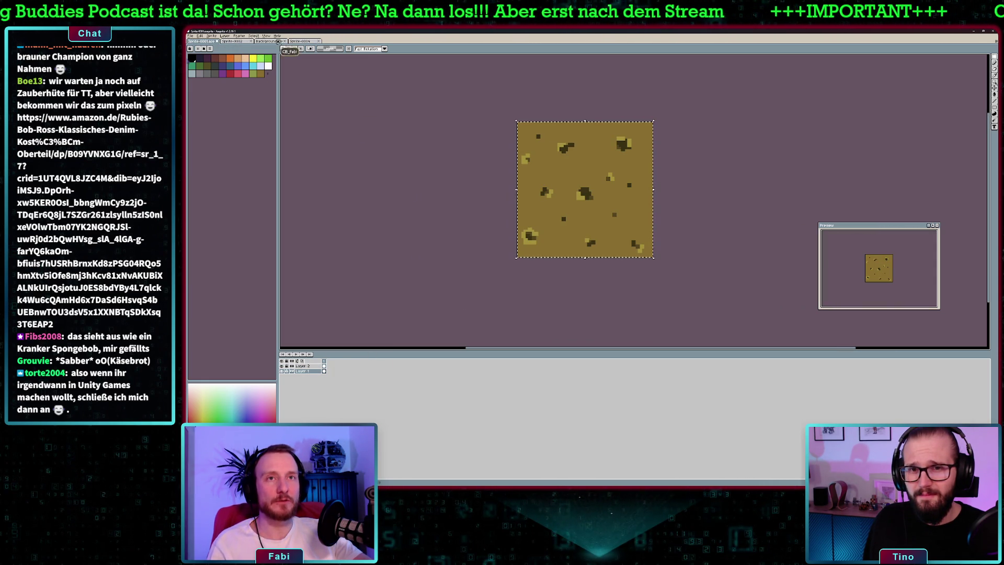
{"action": "left_click", "coordinate": [272, 42]}
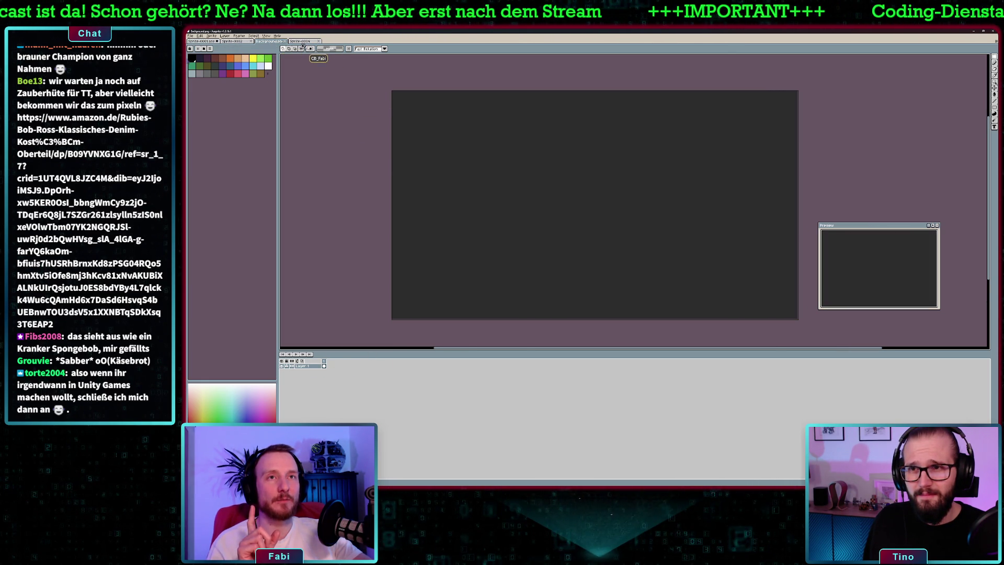
{"action": "left_click", "coordinate": [300, 41]}
{"action": "key", "text": "f"}
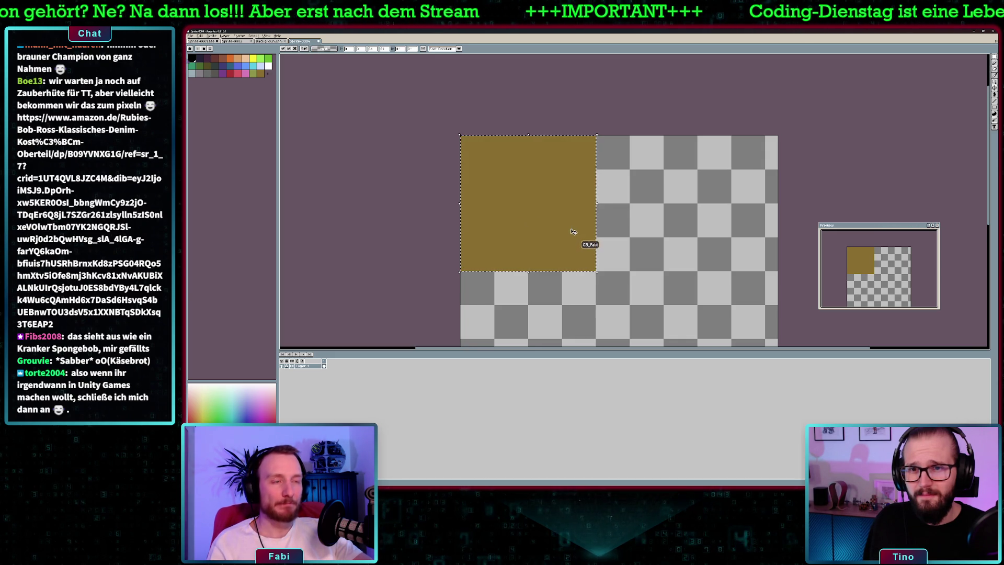
{"action": "key", "text": "ctrl+z"}
Add Layer 2 beneath Layer 1 and fill it with olive-brown behind the specks.
{"action": "right_click", "coordinate": [303, 367]}
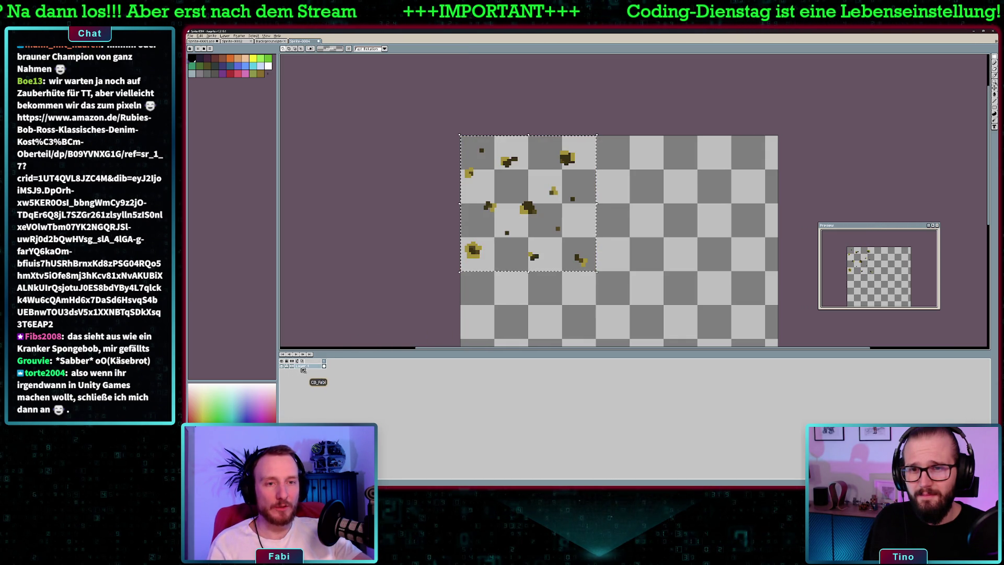
{"action": "left_click", "coordinate": [348, 381]}
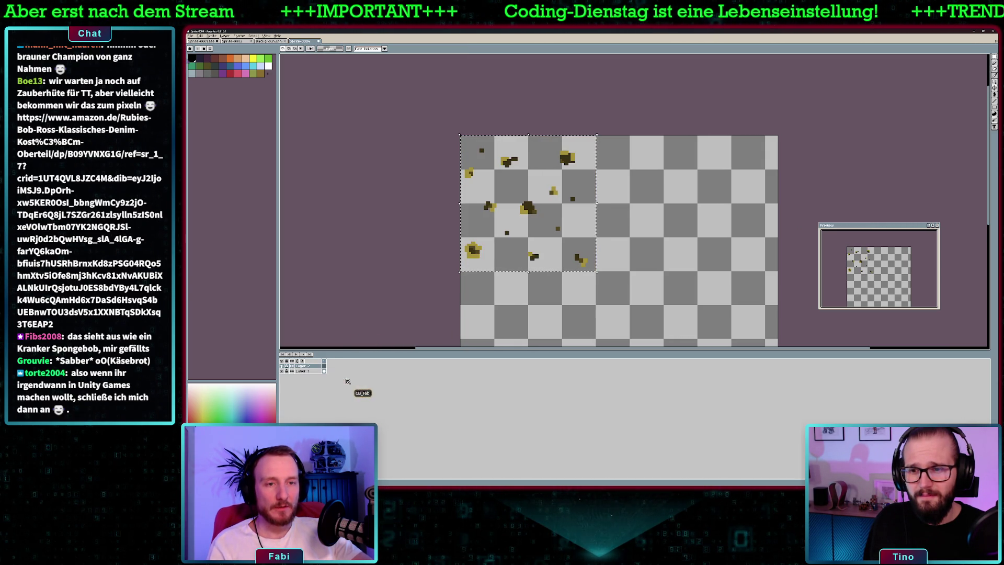
{"action": "left_click", "coordinate": [308, 371]}
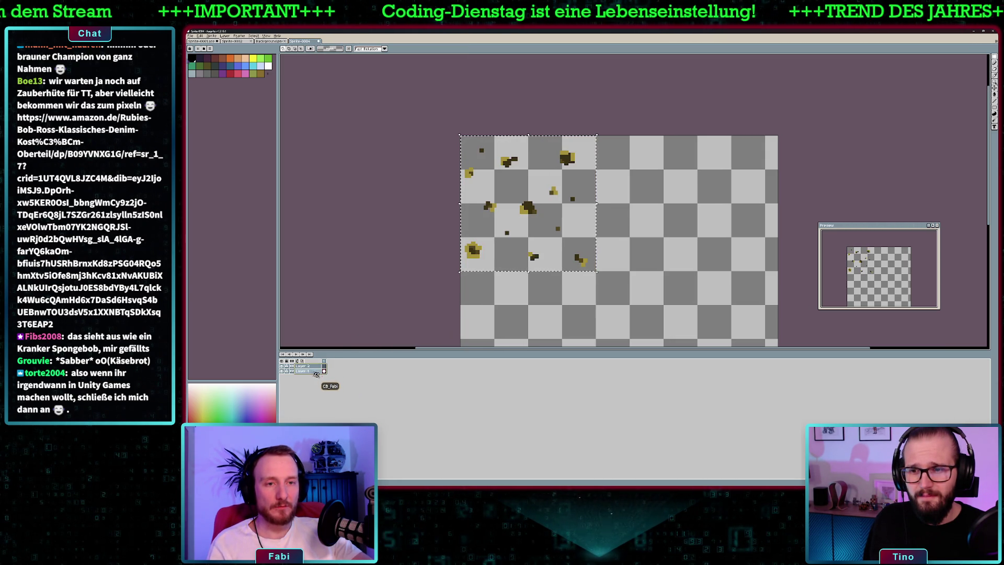
{"action": "key", "text": "Up"}
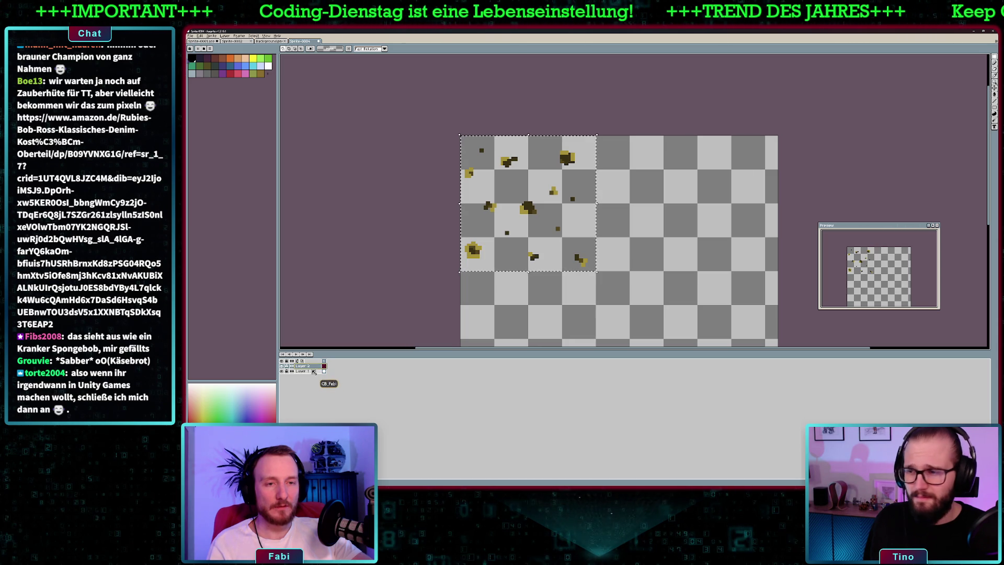
{"action": "left_click_drag", "start_coordinate": [311, 365], "coordinate": [317, 374]}
{"action": "key", "text": "ctrl+v"}
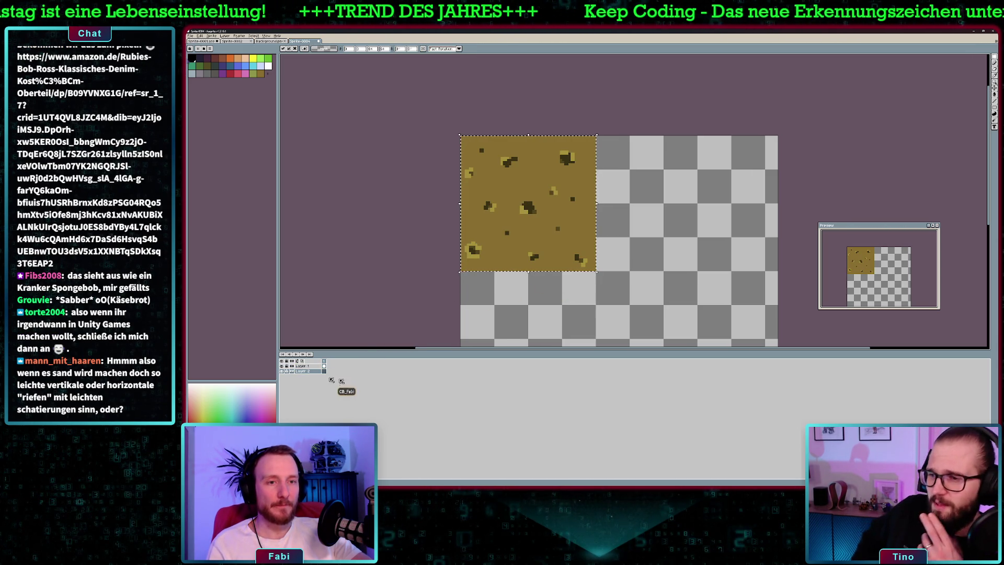
{"action": "left_click", "coordinate": [307, 371]}
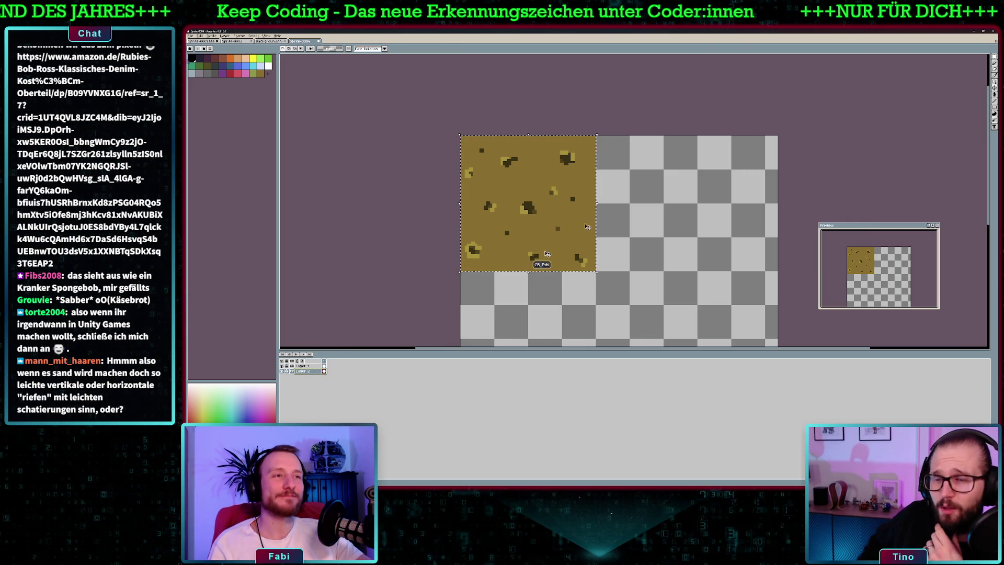
{"action": "scroll", "coordinate": [717, 203], "scroll_direction": "down", "scroll_amount": 5}
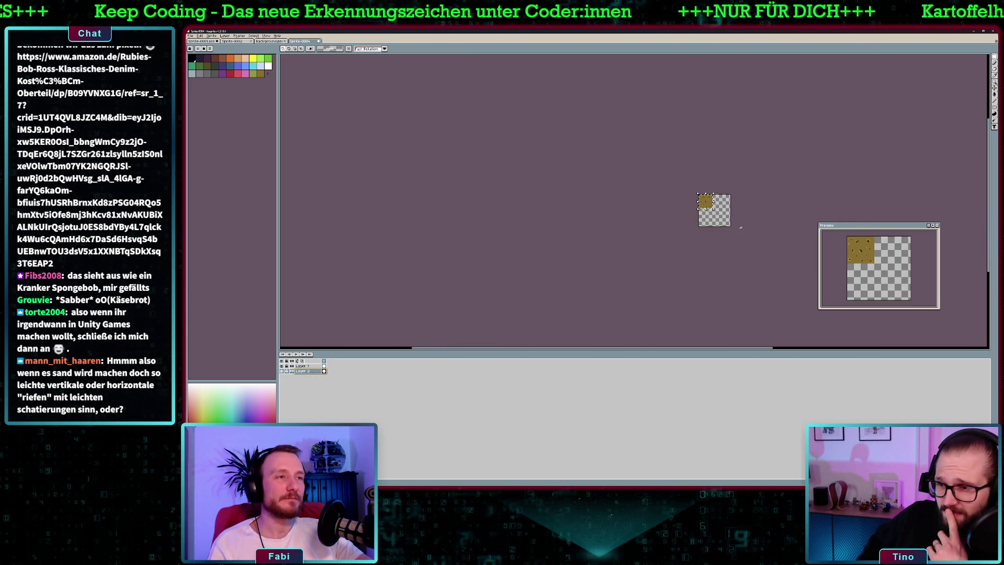
Deselect, choose black, and draw a filled black square below-right of the sand tile.
{"action": "scroll", "coordinate": [680, 157], "scroll_direction": "up", "scroll_amount": 3}
{"action": "scroll", "coordinate": [635, 148], "scroll_direction": "up", "scroll_amount": 2}
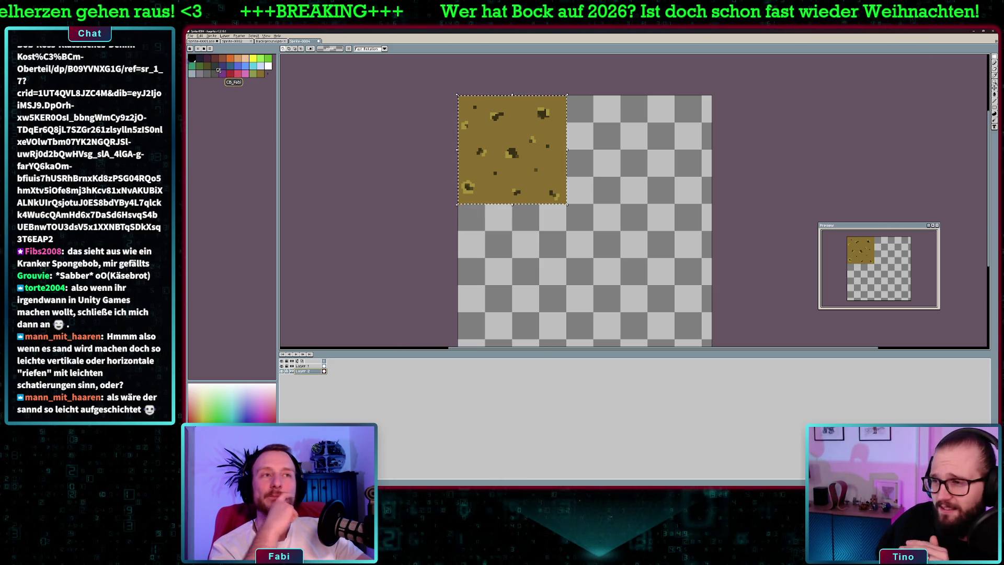
{"action": "left_click", "coordinate": [352, 100]}
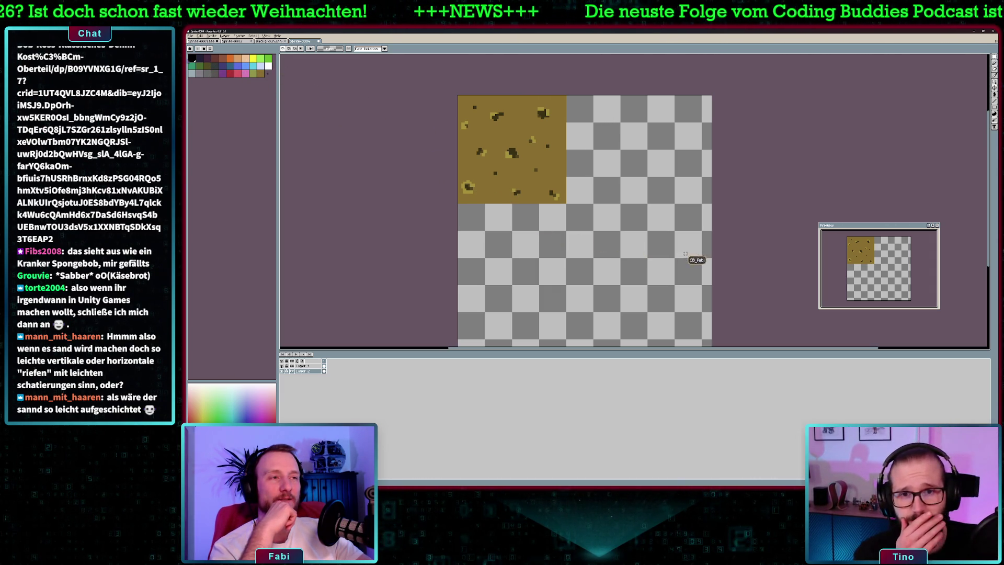
{"action": "left_click_drag", "start_coordinate": [722, 249], "coordinate": [709, 221]}
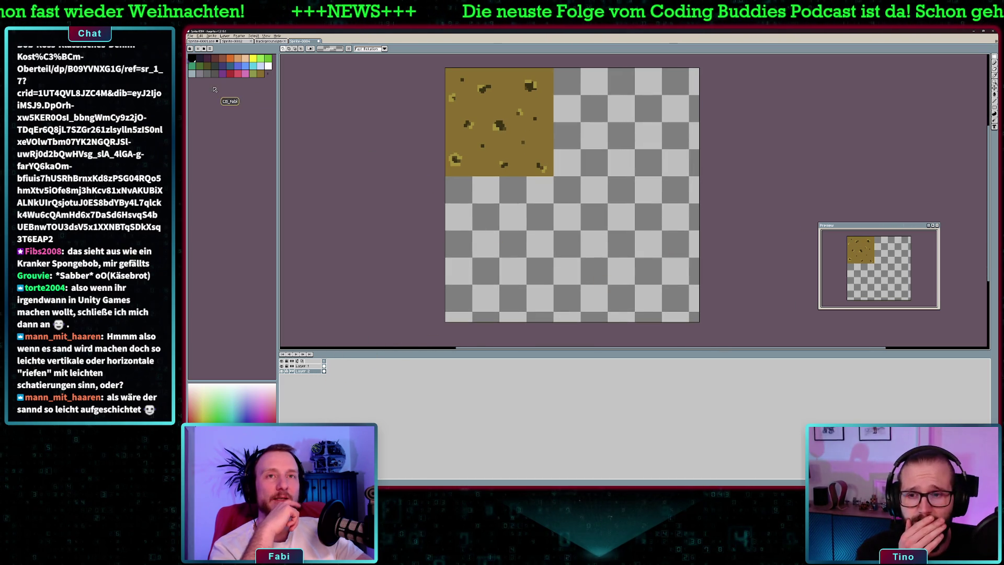
{"action": "left_click", "coordinate": [192, 58]}
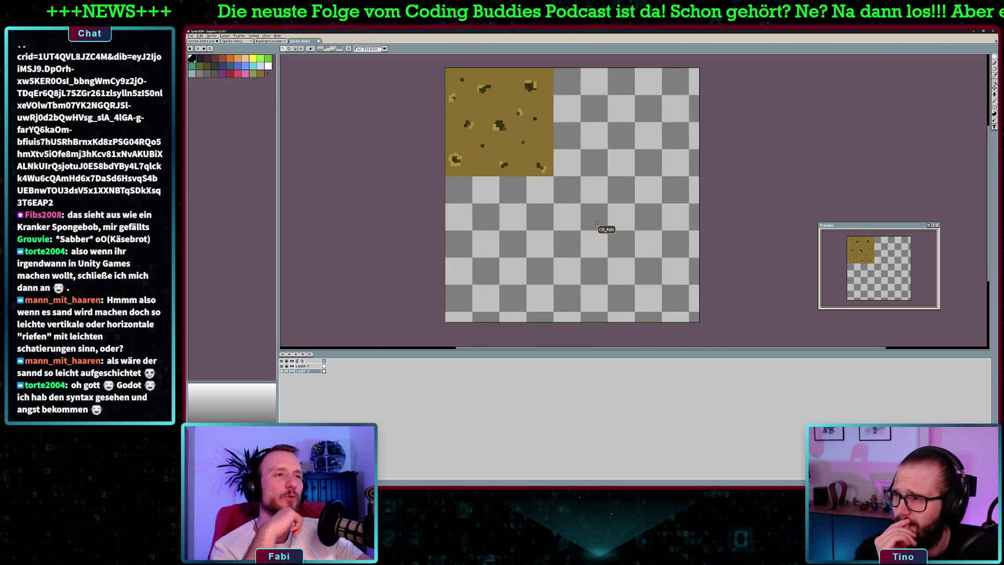
{"action": "scroll", "coordinate": [595, 223], "scroll_direction": "up", "scroll_amount": 1}
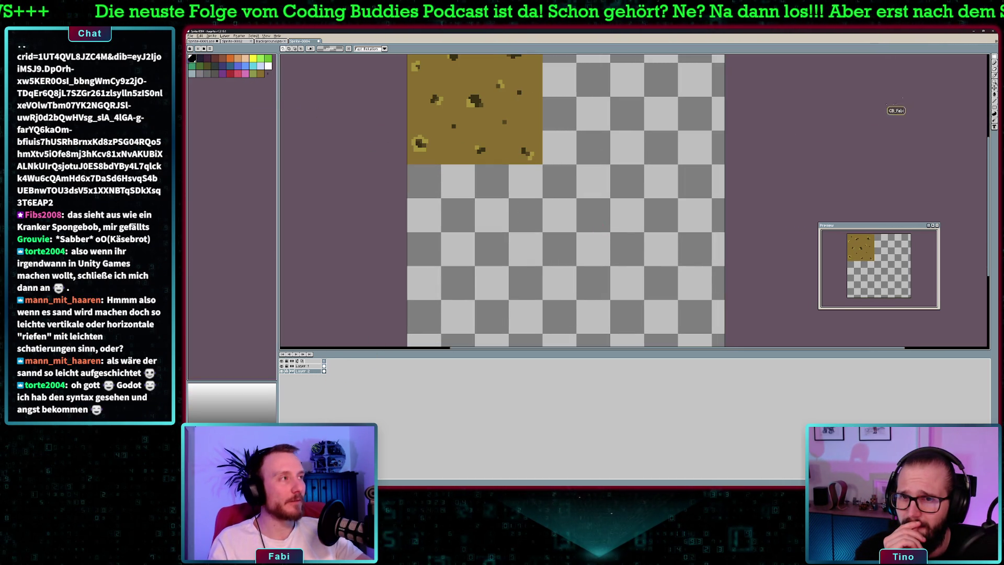
{"action": "left_click", "coordinate": [994, 109]}
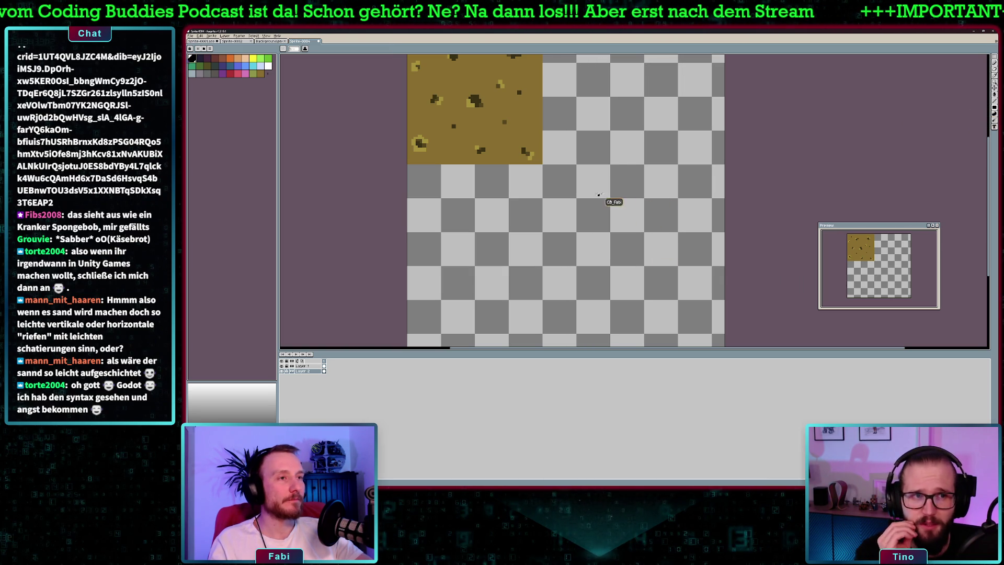
{"action": "mouse_move", "coordinate": [578, 199]}
{"action": "left_mouse_down"}
{"action": "mouse_move", "coordinate": [655, 248]}
{"action": "mouse_move", "coordinate": [678, 299]}
{"action": "left_mouse_up"}
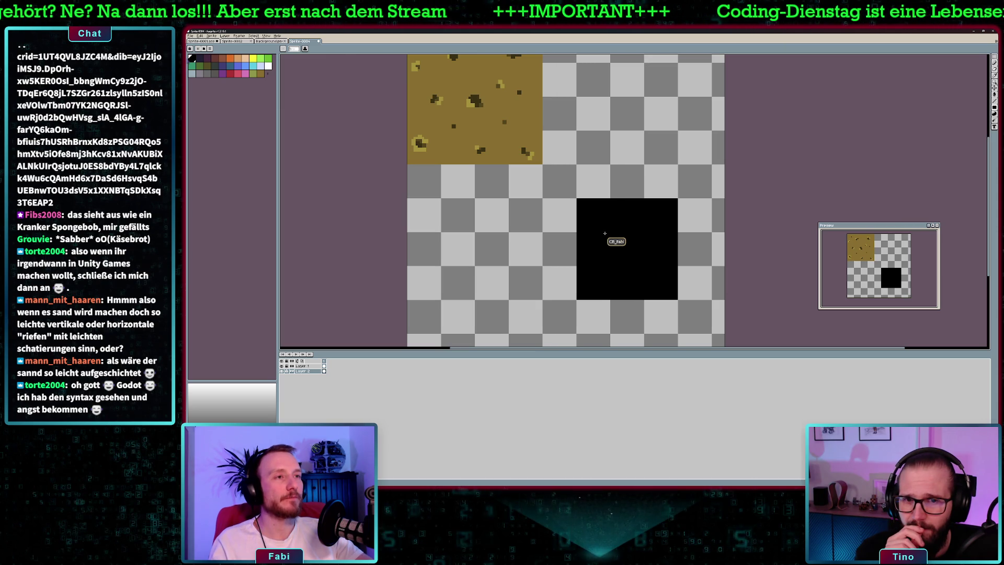
Redraw the black square larger so it covers the sprite's entire lower-right quarter.
{"action": "scroll", "coordinate": [640, 225], "scroll_direction": "down", "scroll_amount": 2}
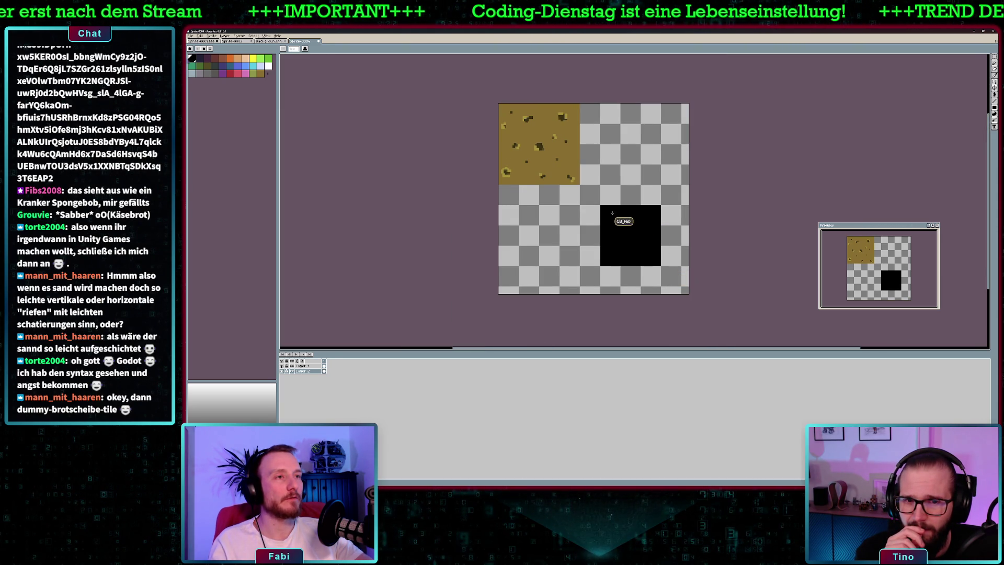
{"action": "mouse_move", "coordinate": [601, 205]}
{"action": "left_mouse_down"}
{"action": "mouse_move", "coordinate": [675, 263]}
{"action": "mouse_move", "coordinate": [681, 286]}
{"action": "left_mouse_up"}
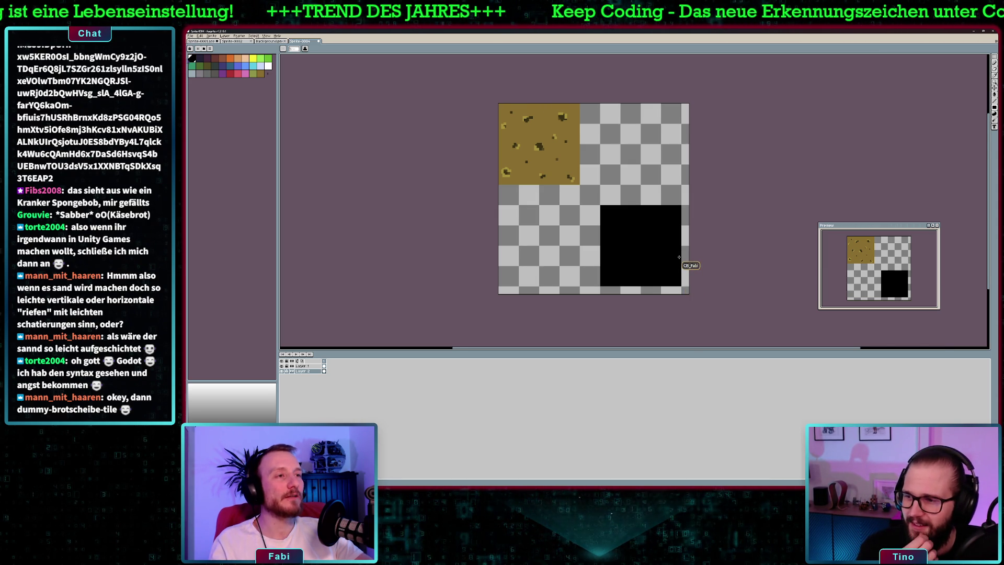
{"action": "scroll", "coordinate": [679, 257], "scroll_direction": "up", "scroll_amount": 3}
{"action": "scroll", "coordinate": [688, 264], "scroll_direction": "down", "scroll_amount": 1}
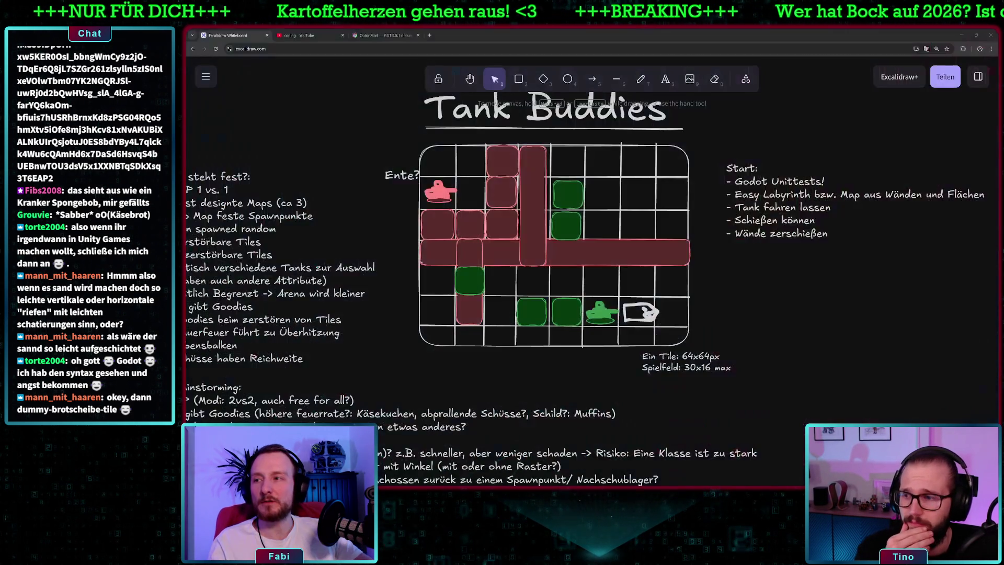
Search Google Images for 'rock pixelart', refine to 'rock tile pixelart', then return to Aseprite.
{"action": "key", "text": "ctrl+t"}
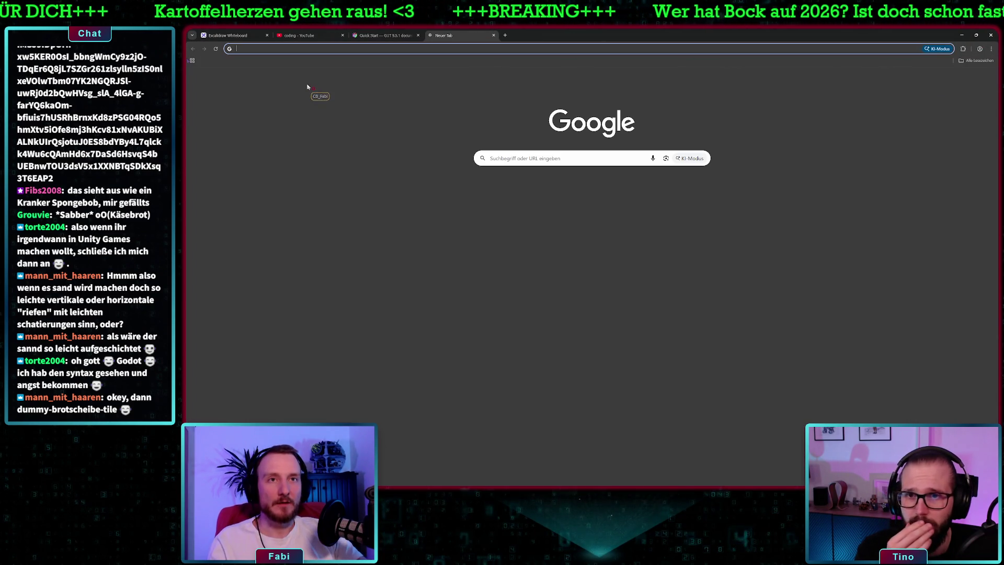
{"action": "type", "text": "rock "}
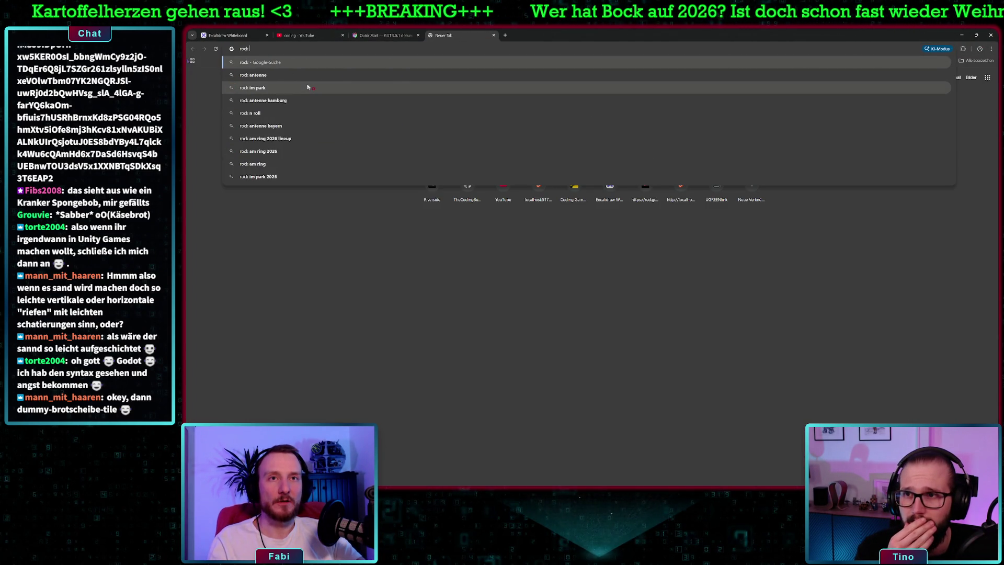
{"action": "type", "text": "pixelart"}
{"action": "key", "text": "Return"}
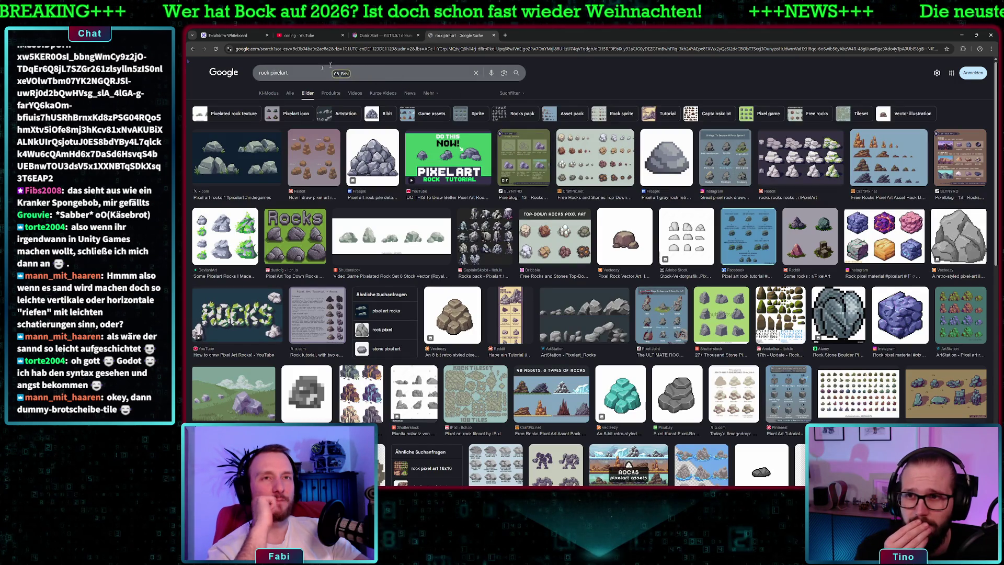
{"action": "left_click", "coordinate": [272, 72]}
{"action": "type", "text": "tile"}
{"action": "key", "text": "Return"}
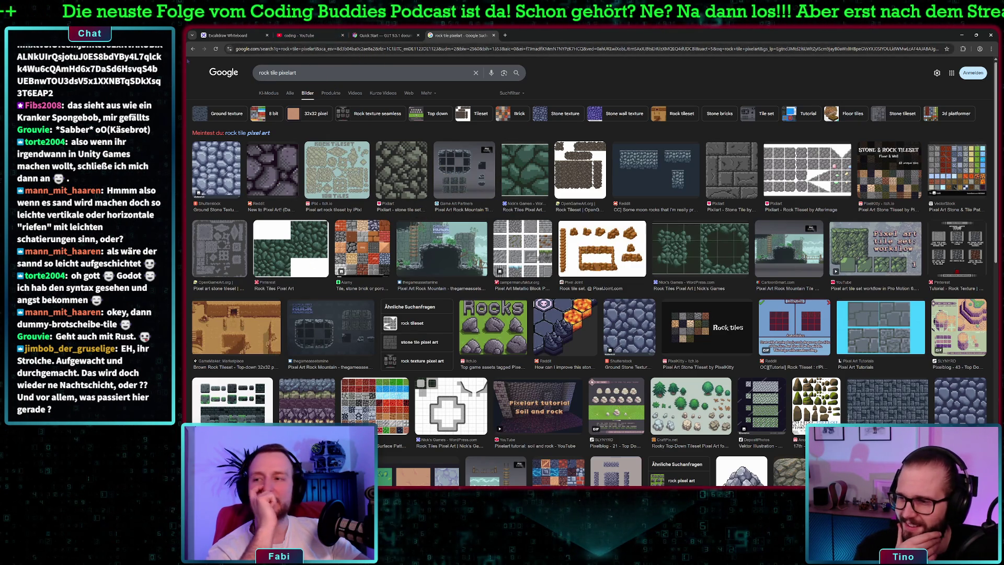
{"action": "key", "text": "alt+Tab"}
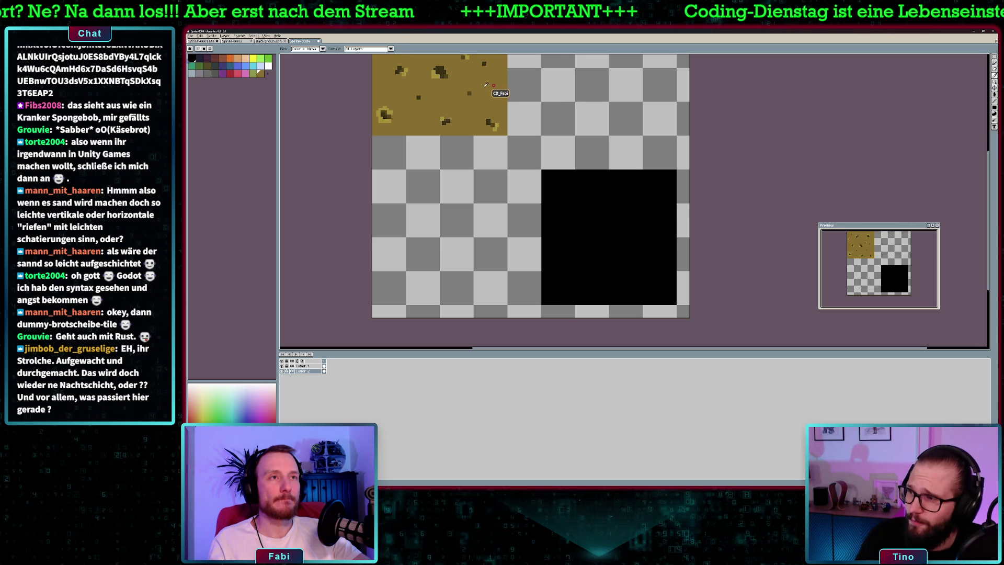
Fill the lower-right black square with the olive sand base colour of the first tile.
{"action": "left_click", "coordinate": [568, 192]}
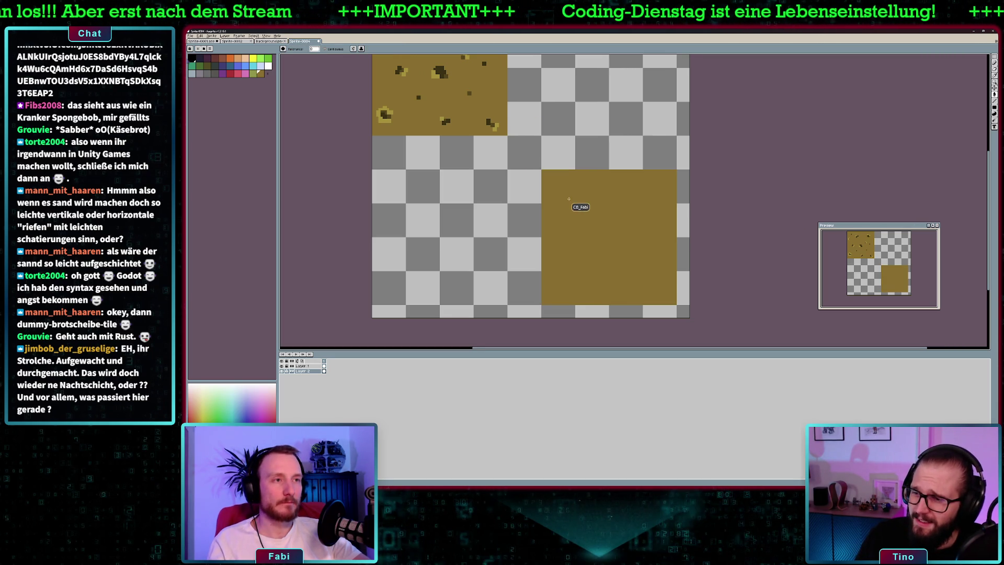
{"action": "left_click", "coordinate": [308, 365]}
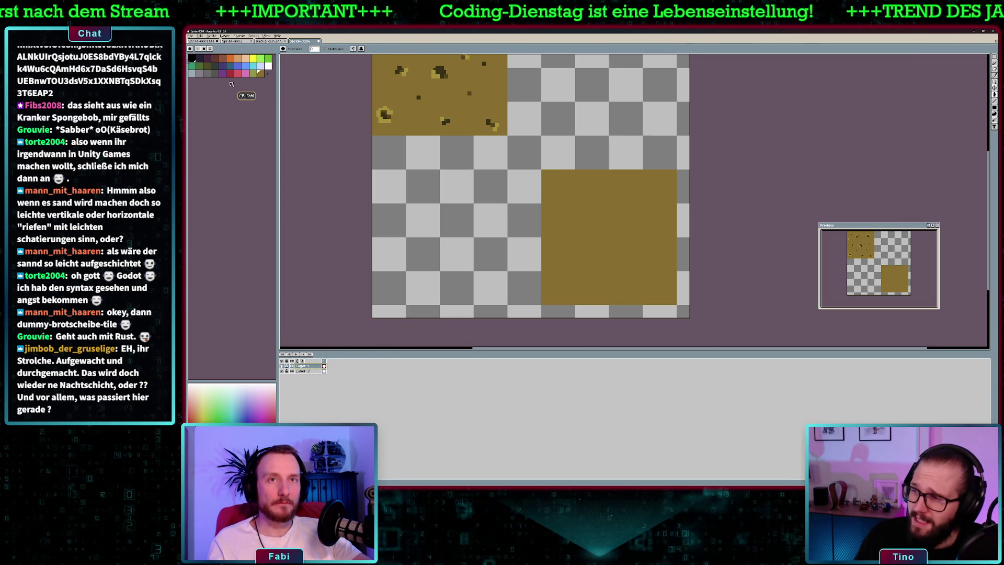
{"action": "key", "text": "i"}
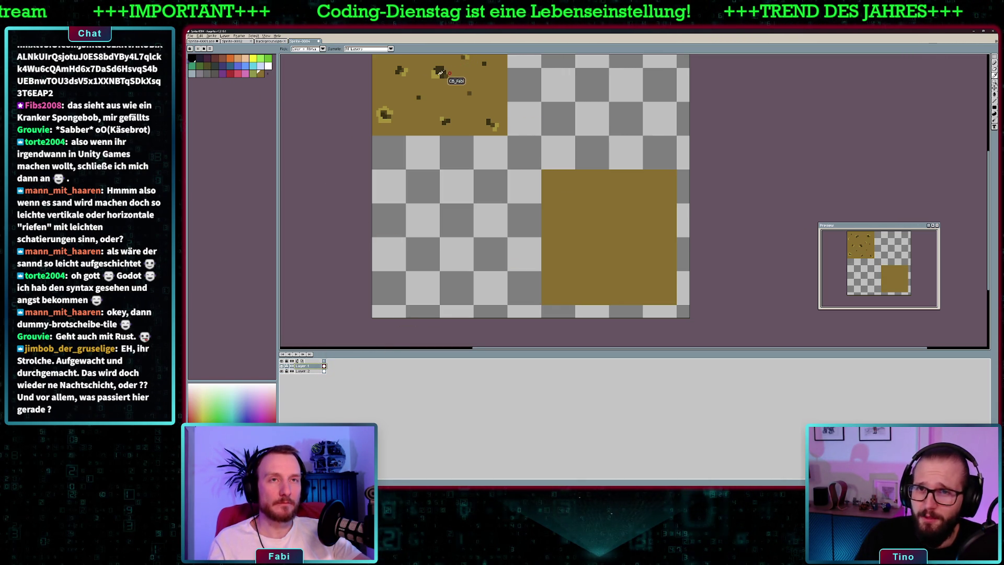
{"action": "key", "text": "g"}
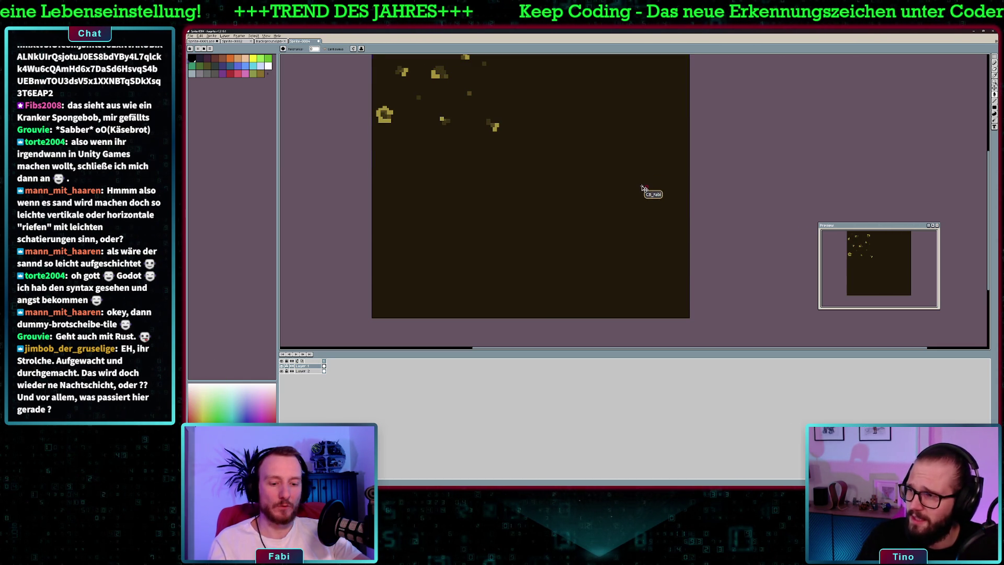
{"action": "key", "text": "b"}
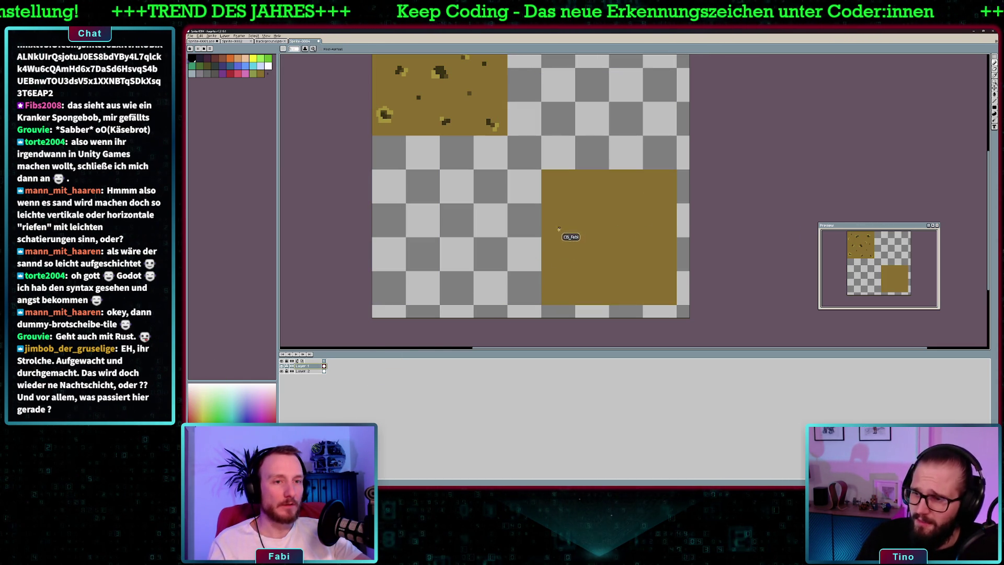
Draw branching dark crack lines across the lower-right tile, checking the browser references.
{"action": "left_click_drag", "start_coordinate": [644, 176], "coordinate": [669, 216]}
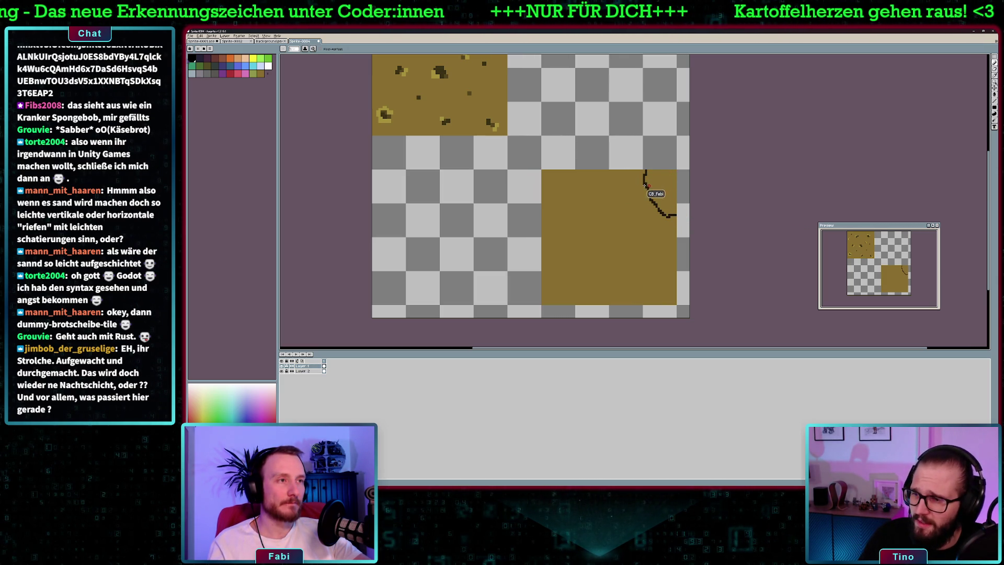
{"action": "mouse_move", "coordinate": [640, 206]}
{"action": "left_mouse_down"}
{"action": "mouse_move", "coordinate": [618, 216]}
{"action": "mouse_move", "coordinate": [610, 244]}
{"action": "mouse_move", "coordinate": [646, 257]}
{"action": "mouse_move", "coordinate": [656, 237]}
{"action": "mouse_move", "coordinate": [644, 258]}
{"action": "left_mouse_up"}
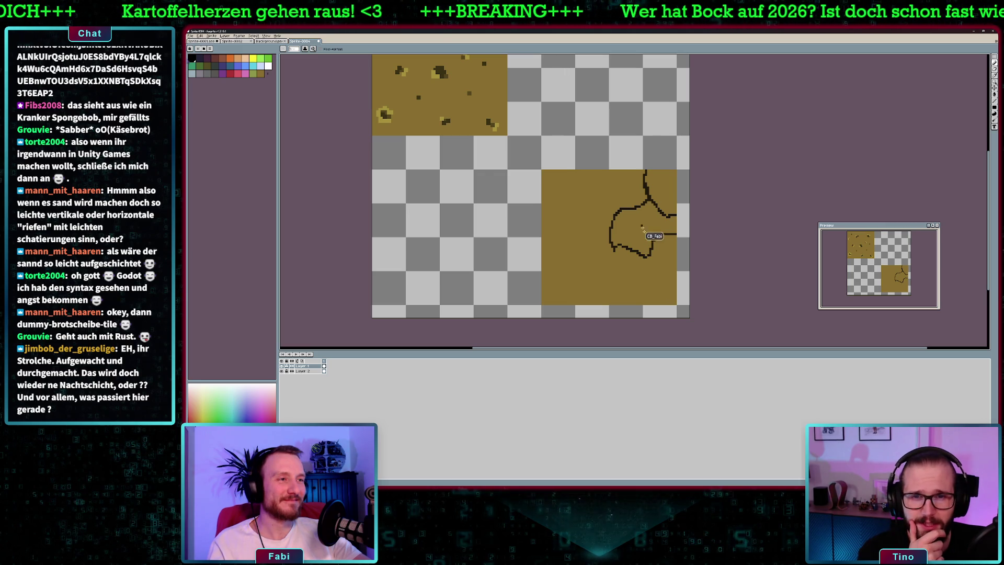
{"action": "left_click_drag", "start_coordinate": [648, 257], "coordinate": [678, 289]}
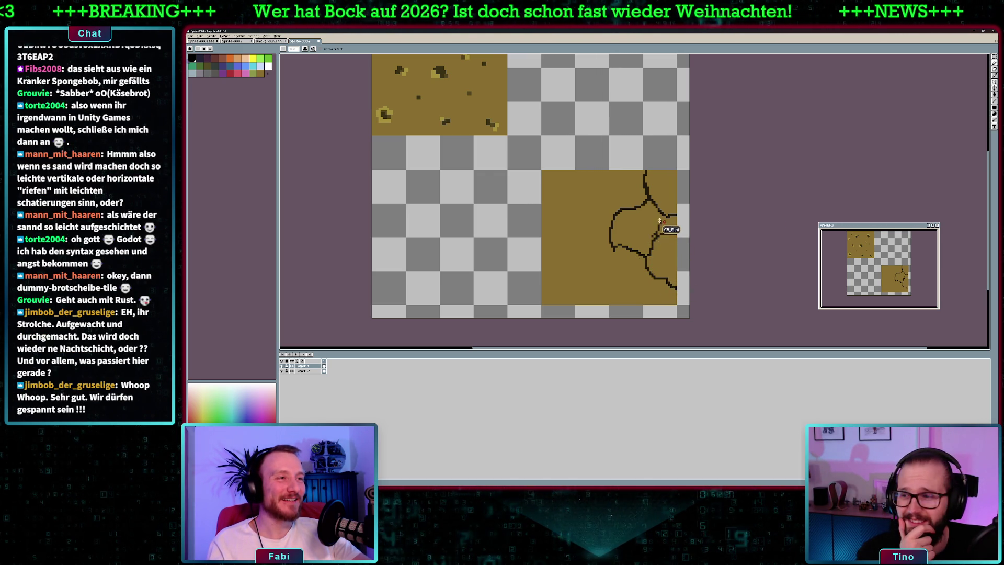
{"action": "mouse_move", "coordinate": [612, 250]}
{"action": "left_mouse_down"}
{"action": "mouse_move", "coordinate": [628, 275]}
{"action": "mouse_move", "coordinate": [651, 278]}
{"action": "mouse_move", "coordinate": [617, 264]}
{"action": "mouse_move", "coordinate": [600, 302]}
{"action": "mouse_move", "coordinate": [605, 269]}
{"action": "mouse_move", "coordinate": [572, 276]}
{"action": "mouse_move", "coordinate": [569, 295]}
{"action": "left_mouse_up"}
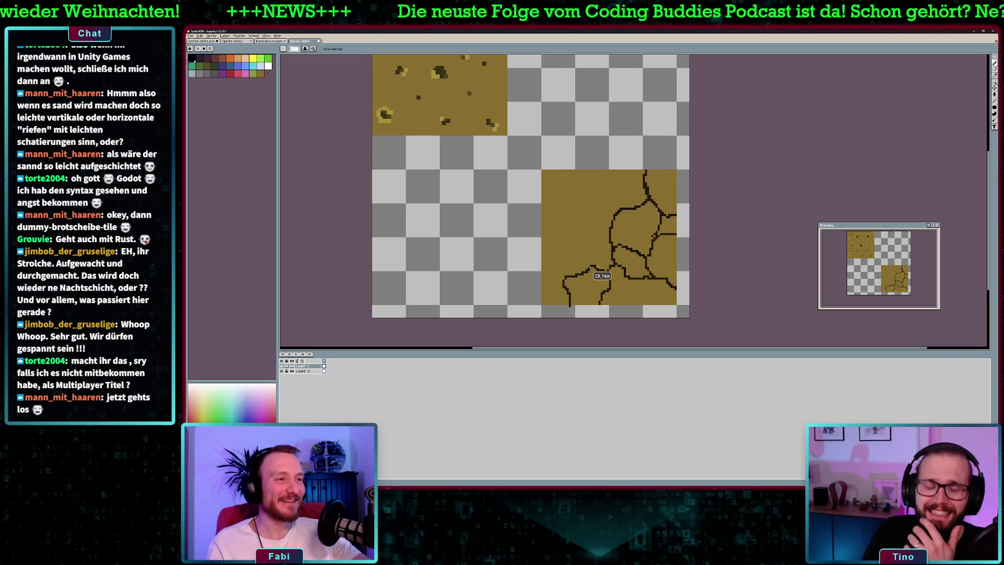
{"action": "left_click_drag", "start_coordinate": [565, 254], "coordinate": [543, 242]}
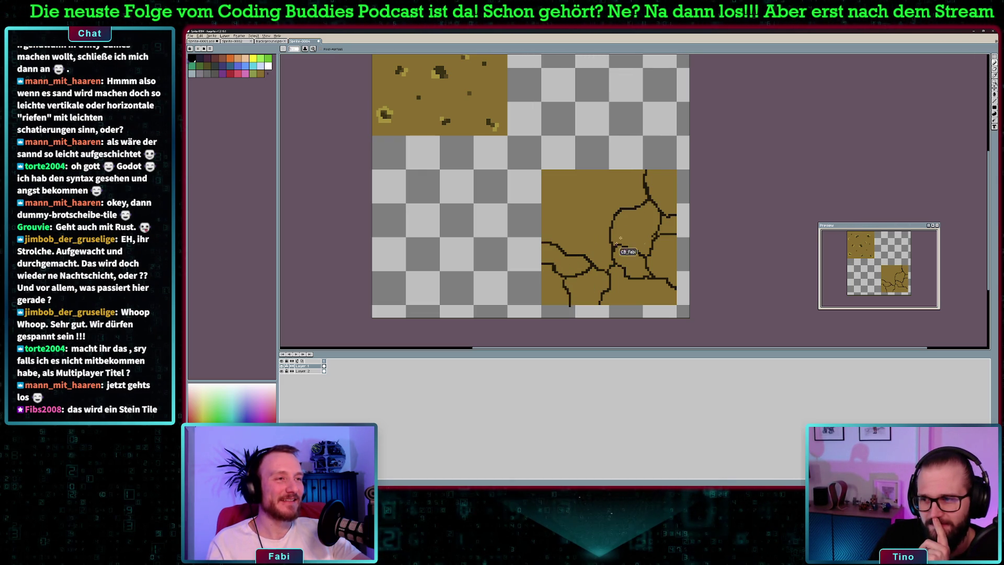
{"action": "mouse_move", "coordinate": [611, 227]}
{"action": "left_mouse_down"}
{"action": "mouse_move", "coordinate": [582, 231]}
{"action": "mouse_move", "coordinate": [559, 214]}
{"action": "mouse_move", "coordinate": [549, 242]}
{"action": "mouse_move", "coordinate": [549, 212]}
{"action": "mouse_move", "coordinate": [584, 195]}
{"action": "left_mouse_up"}
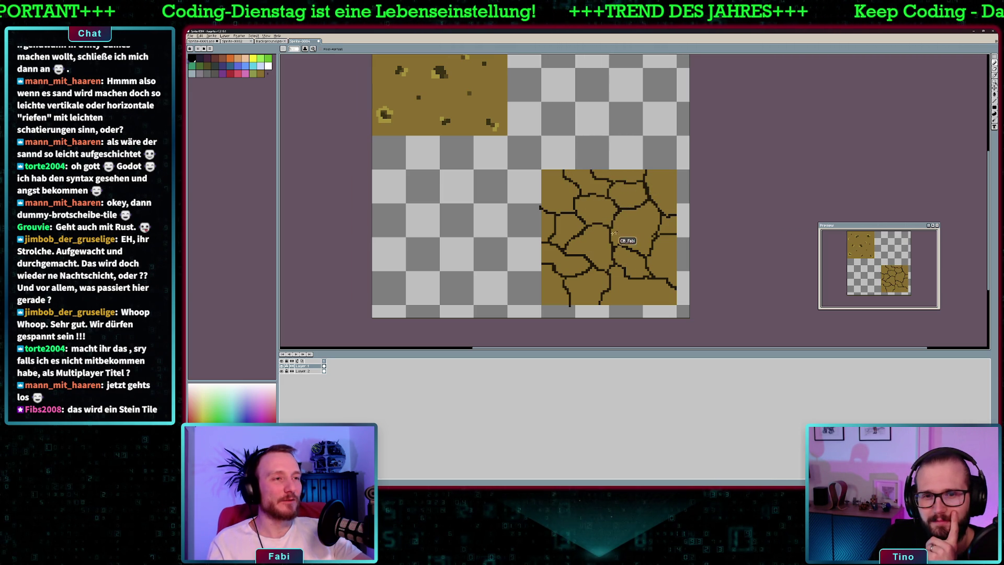
{"action": "key", "text": "alt+Tab"}
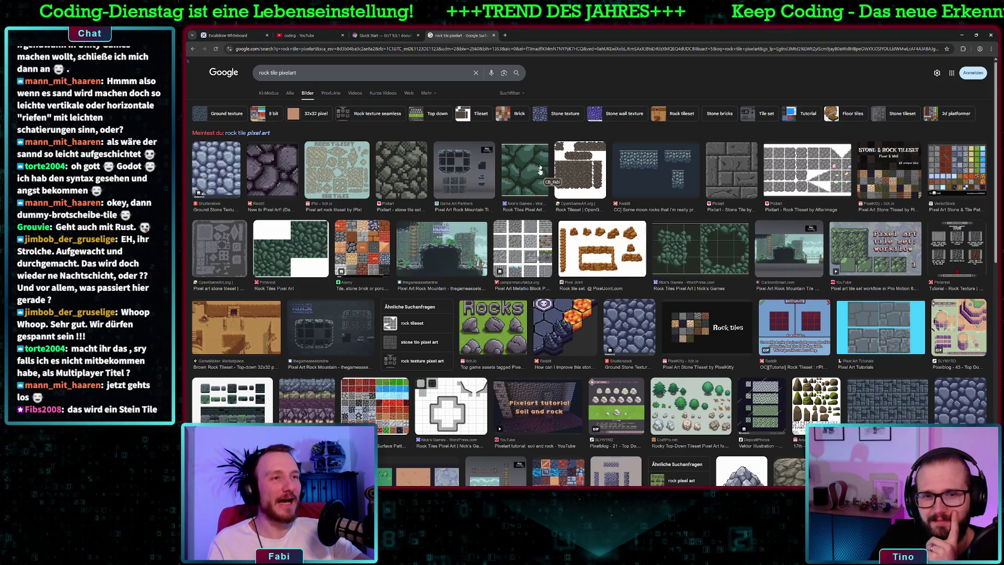
{"action": "key", "text": "alt+Tab"}
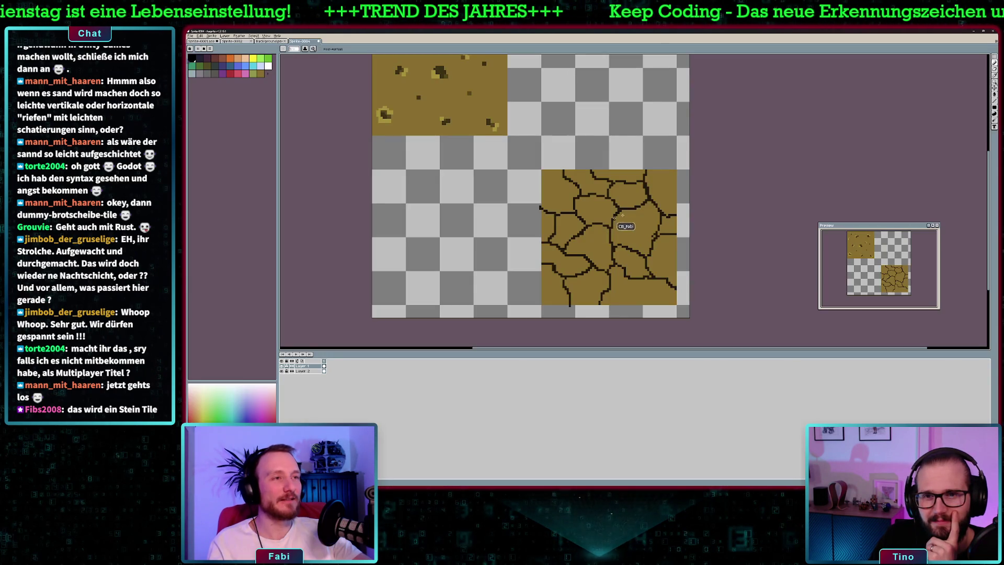
Widen the top, junction, right-hand and middle cracks into thicker dark gaps.
{"action": "scroll", "coordinate": [637, 193], "scroll_direction": "up", "scroll_amount": 3}
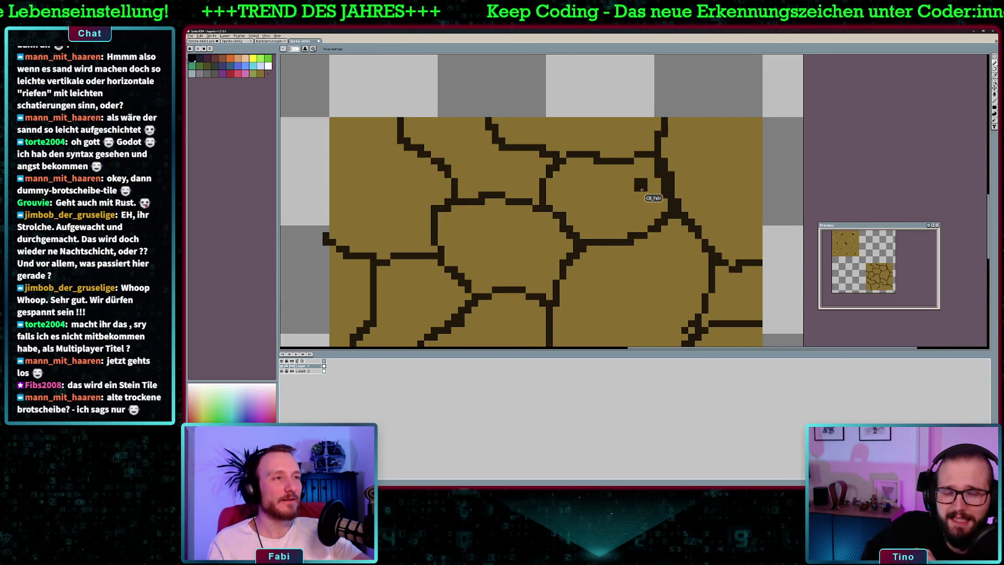
{"action": "scroll", "coordinate": [649, 183], "scroll_direction": "down", "scroll_amount": 1}
{"action": "left_click_drag", "start_coordinate": [660, 147], "coordinate": [664, 206]}
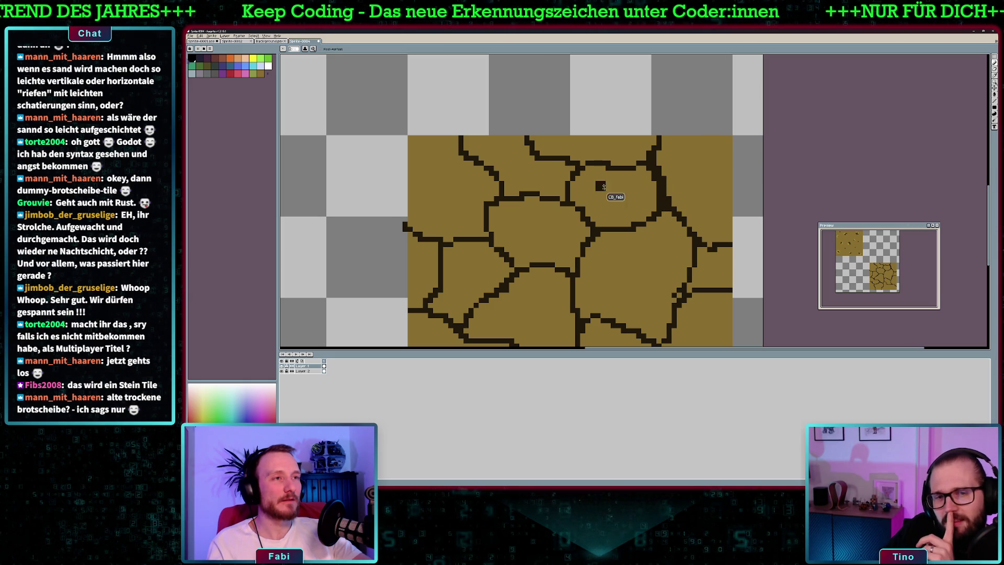
{"action": "left_click", "coordinate": [577, 173]}
{"action": "mouse_move", "coordinate": [583, 172]}
{"action": "left_mouse_down"}
{"action": "mouse_move", "coordinate": [576, 201]}
{"action": "mouse_move", "coordinate": [596, 220]}
{"action": "mouse_move", "coordinate": [576, 269]}
{"action": "mouse_move", "coordinate": [582, 318]}
{"action": "left_mouse_up"}
{"action": "mouse_move", "coordinate": [684, 295]}
{"action": "left_mouse_down"}
{"action": "mouse_move", "coordinate": [680, 264]}
{"action": "mouse_move", "coordinate": [682, 284]}
{"action": "left_mouse_up"}
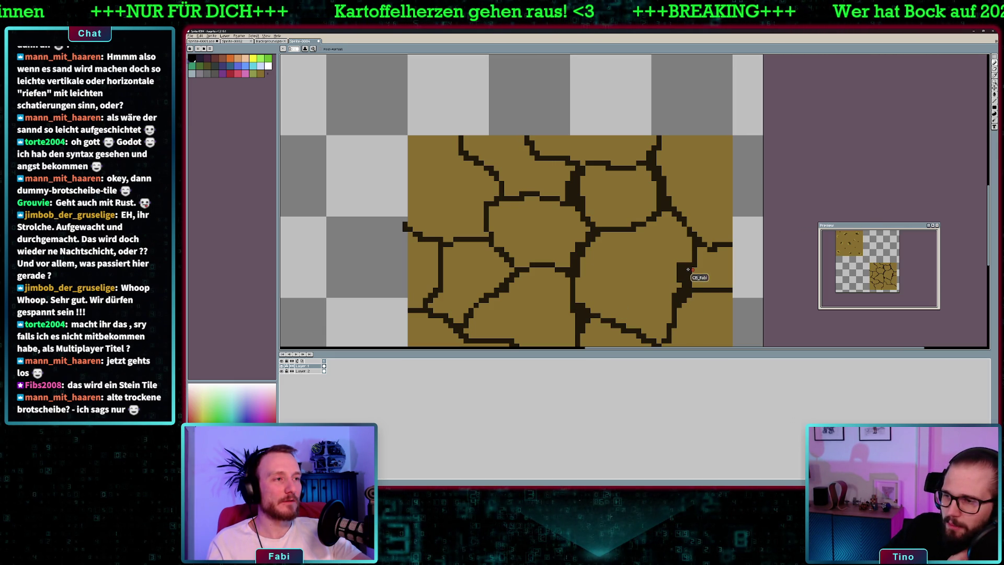
{"action": "scroll", "coordinate": [654, 288], "scroll_direction": "down", "scroll_amount": 1}
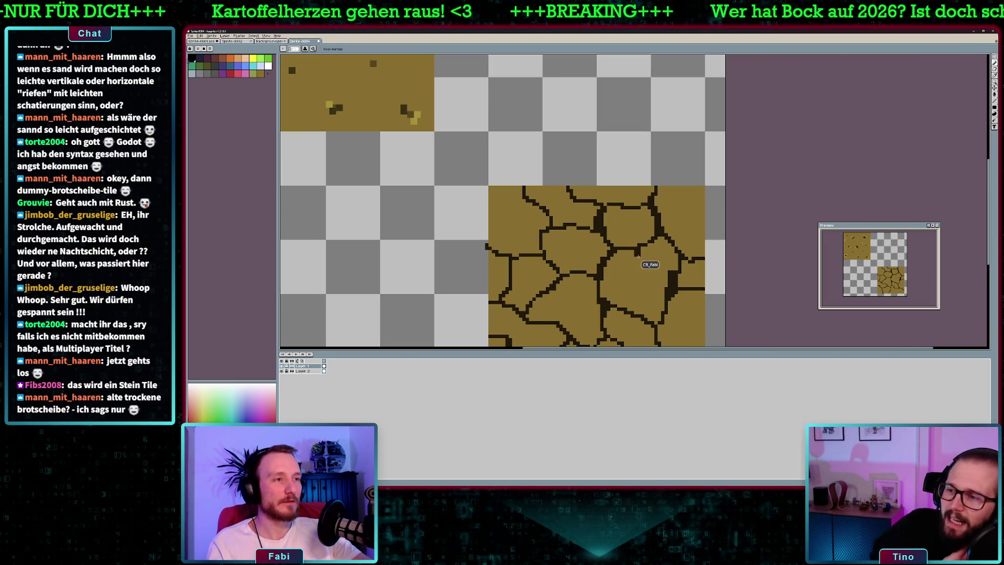
{"action": "left_click_drag", "start_coordinate": [617, 248], "coordinate": [651, 240]}
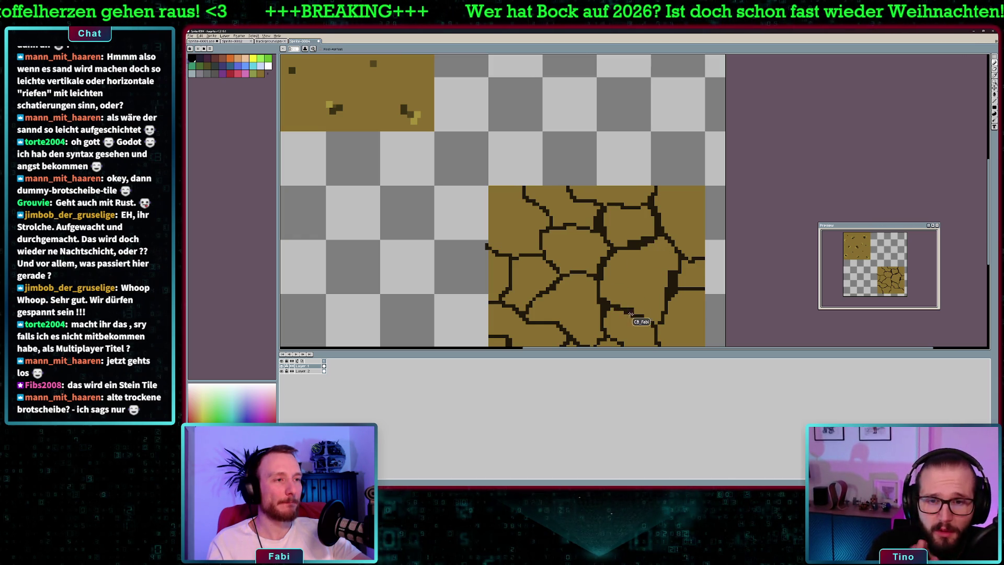
{"action": "scroll", "coordinate": [679, 280], "scroll_direction": "down", "scroll_amount": 2}
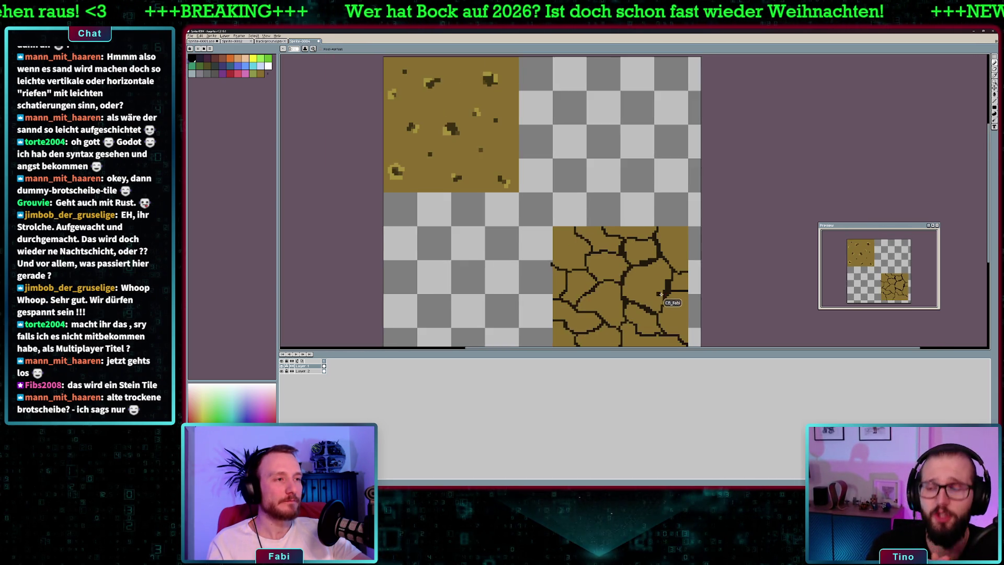
{"action": "scroll", "coordinate": [682, 276], "scroll_direction": "up", "scroll_amount": 1}
{"action": "scroll", "coordinate": [682, 276], "scroll_direction": "up", "scroll_amount": 1}
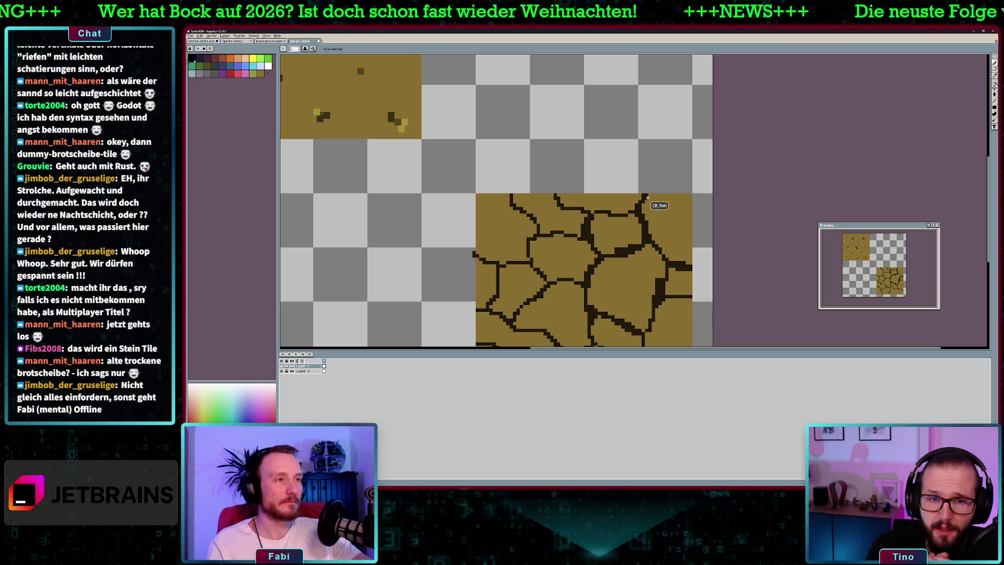
{"action": "left_click_drag", "start_coordinate": [554, 197], "coordinate": [562, 208]}
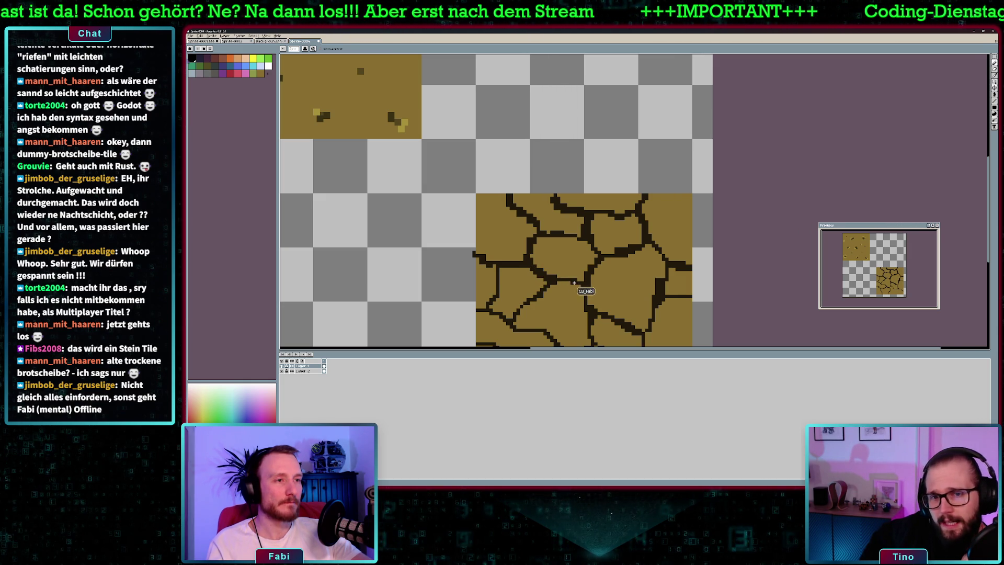
{"action": "scroll", "coordinate": [586, 298], "scroll_direction": "down", "scroll_amount": 1}
Draw new crack strokes across the left and middle of the stone tile, joining existing cracks.
{"action": "scroll", "coordinate": [583, 314], "scroll_direction": "up", "scroll_amount": 1}
{"action": "scroll", "coordinate": [583, 314], "scroll_direction": "up", "scroll_amount": 2}
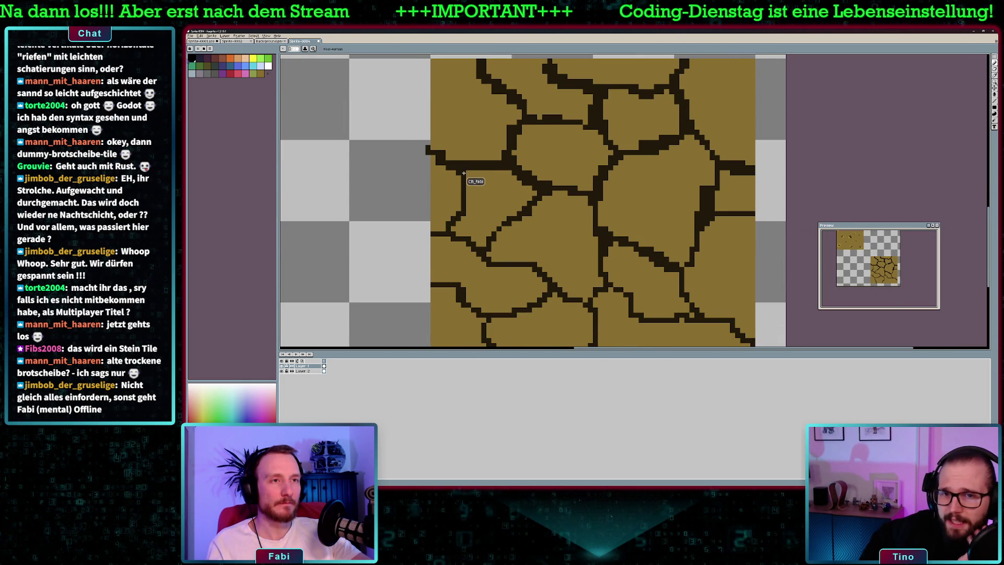
{"action": "mouse_move", "coordinate": [454, 238]}
{"action": "left_mouse_down"}
{"action": "mouse_move", "coordinate": [484, 252]}
{"action": "mouse_move", "coordinate": [528, 211]}
{"action": "left_mouse_up"}
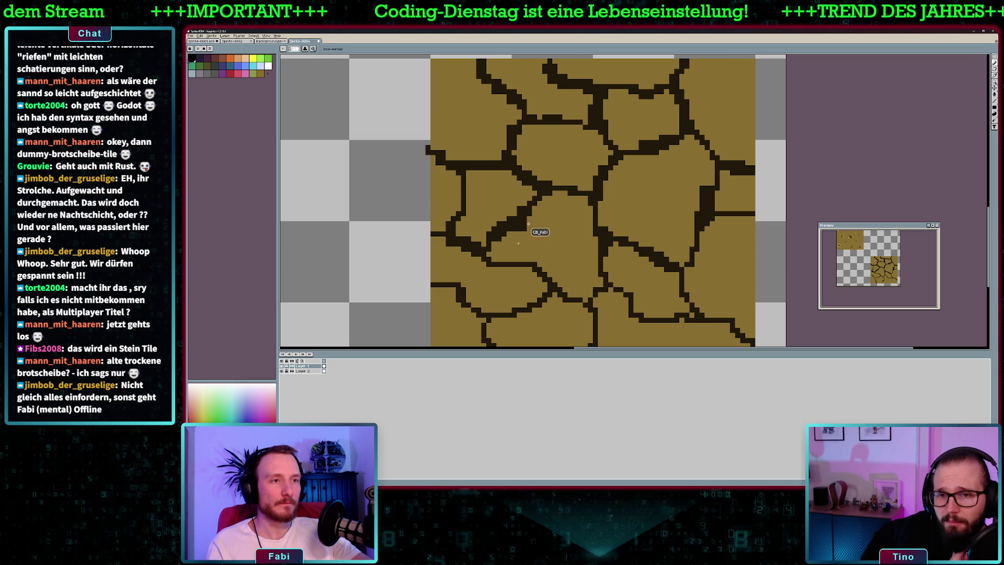
{"action": "left_click_drag", "start_coordinate": [489, 256], "coordinate": [518, 262]}
{"action": "left_click_drag", "start_coordinate": [588, 287], "coordinate": [605, 286]}
{"action": "mouse_move", "coordinate": [497, 261]}
{"action": "left_mouse_down"}
{"action": "mouse_move", "coordinate": [555, 289]}
{"action": "mouse_move", "coordinate": [494, 320]}
{"action": "mouse_move", "coordinate": [439, 284]}
{"action": "left_mouse_up"}
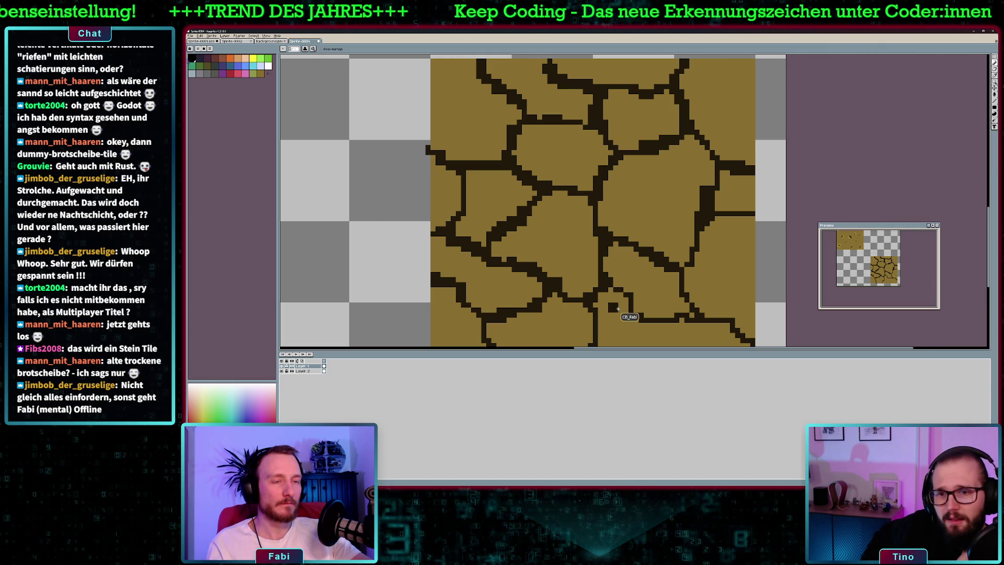
Widen the crack ends at the right edge and bottom, and add a short downward crack.
{"action": "scroll", "coordinate": [612, 316], "scroll_direction": "down", "scroll_amount": 2}
{"action": "scroll", "coordinate": [617, 272], "scroll_direction": "up", "scroll_amount": 2}
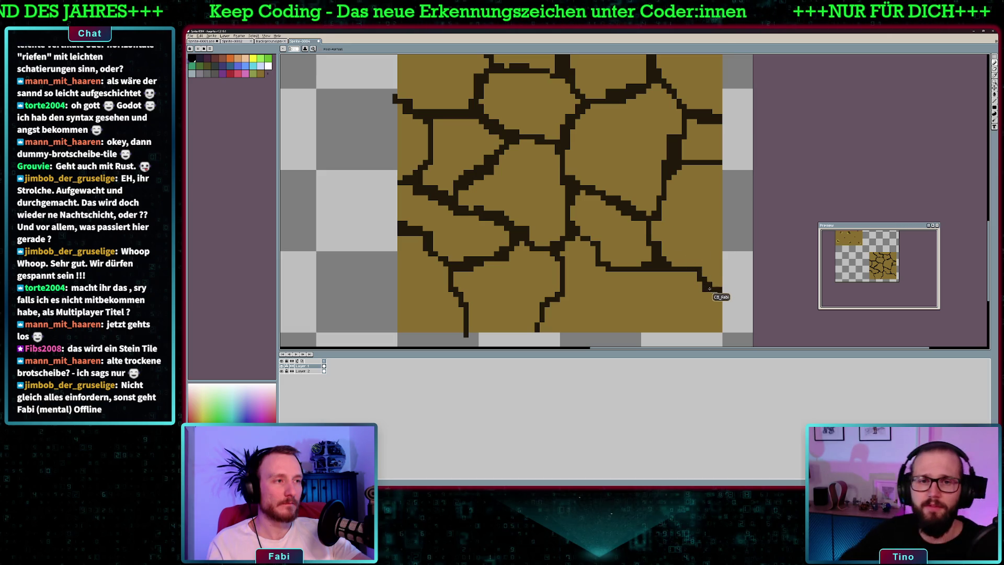
{"action": "left_click_drag", "start_coordinate": [716, 274], "coordinate": [718, 293]}
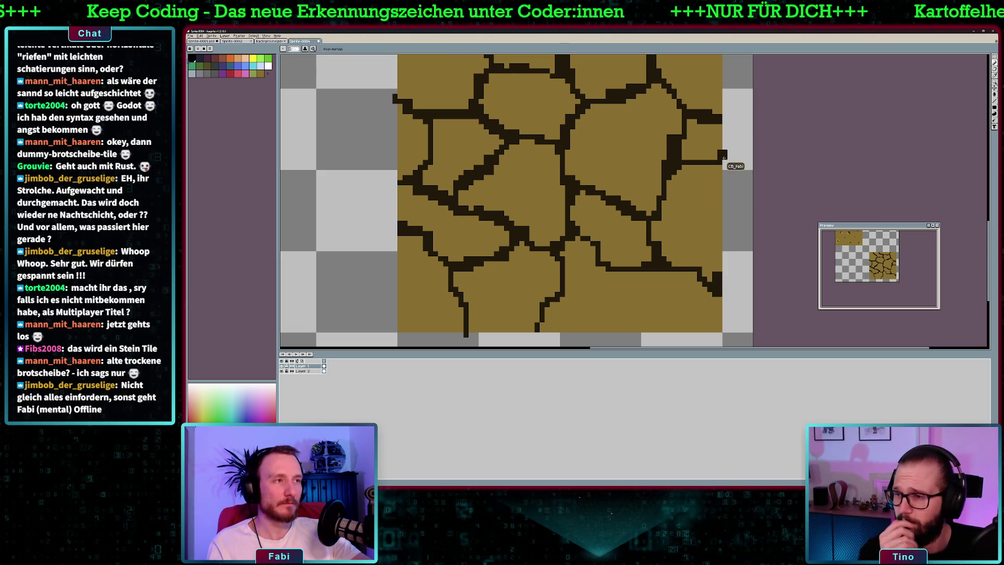
{"action": "left_click_drag", "start_coordinate": [720, 168], "coordinate": [711, 172]}
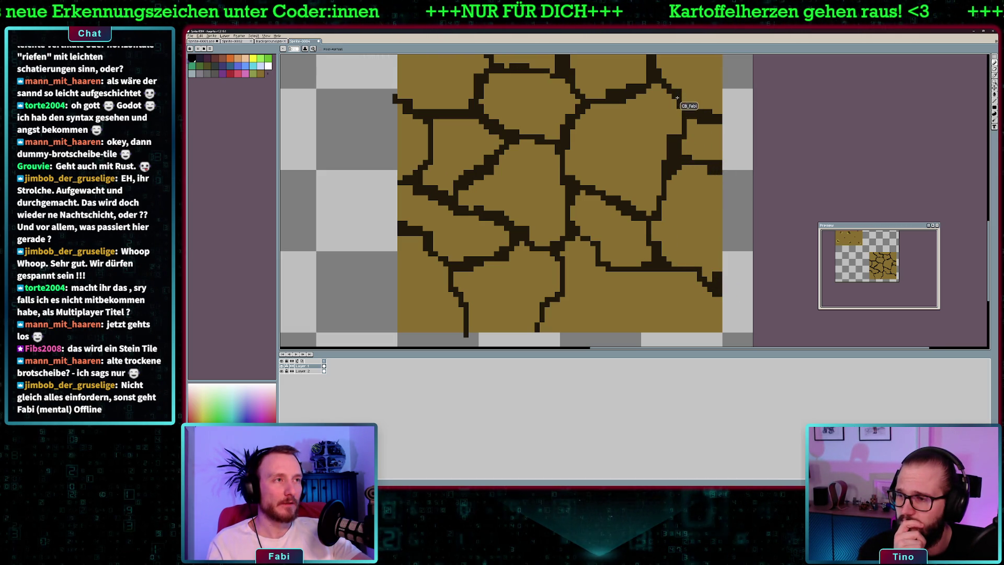
{"action": "left_click_drag", "start_coordinate": [540, 319], "coordinate": [533, 313]}
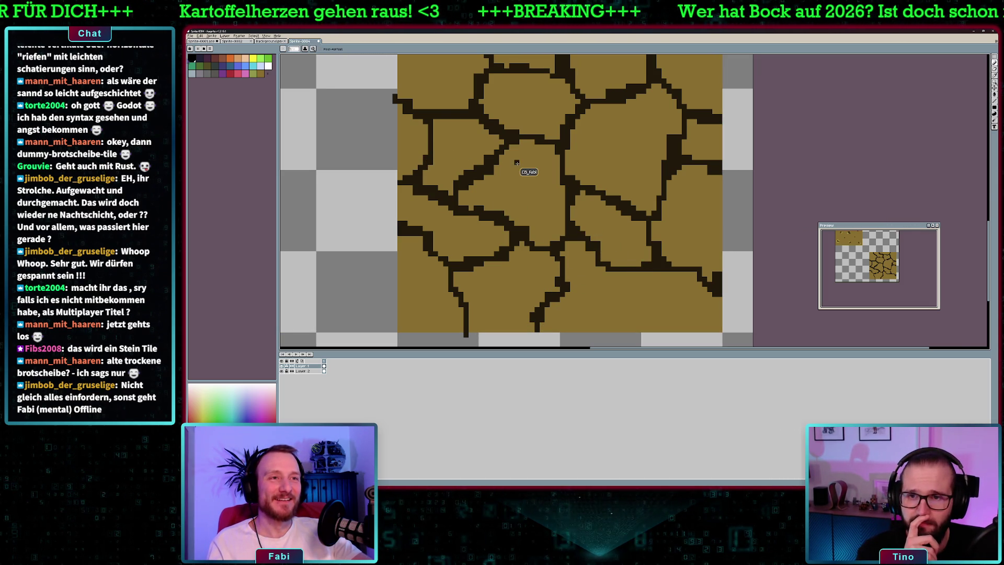
{"action": "scroll", "coordinate": [517, 163], "scroll_direction": "down", "scroll_amount": 3}
{"action": "scroll", "coordinate": [522, 188], "scroll_direction": "up", "scroll_amount": 4}
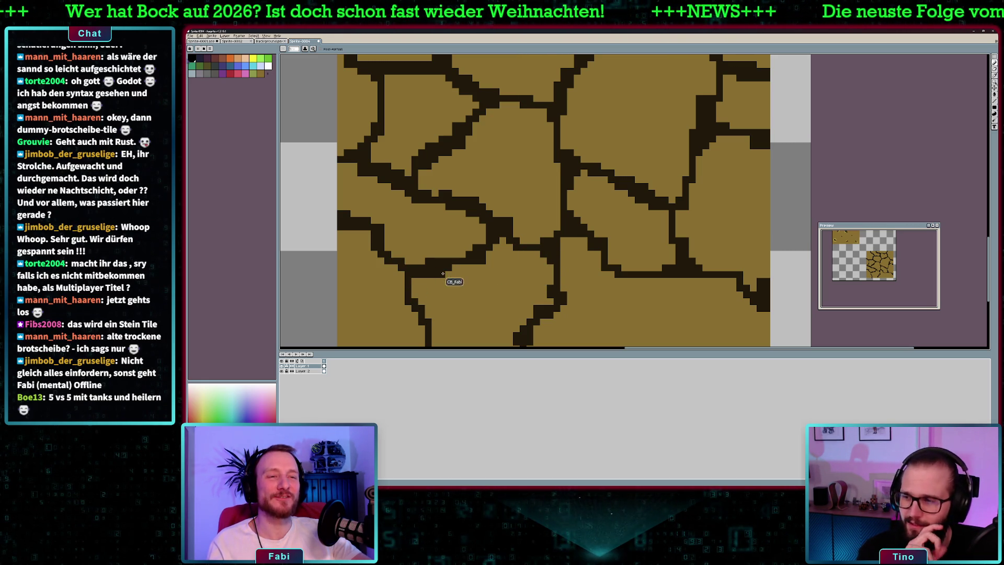
{"action": "scroll", "coordinate": [403, 234], "scroll_direction": "down", "scroll_amount": 3}
{"action": "scroll", "coordinate": [503, 216], "scroll_direction": "up", "scroll_amount": 1}
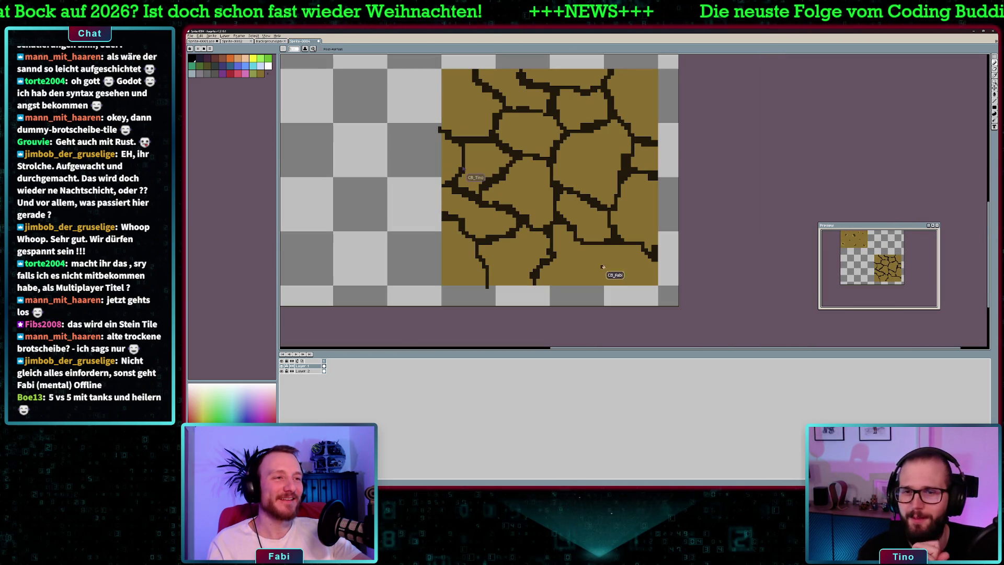
{"action": "left_click_drag", "start_coordinate": [603, 265], "coordinate": [606, 285]}
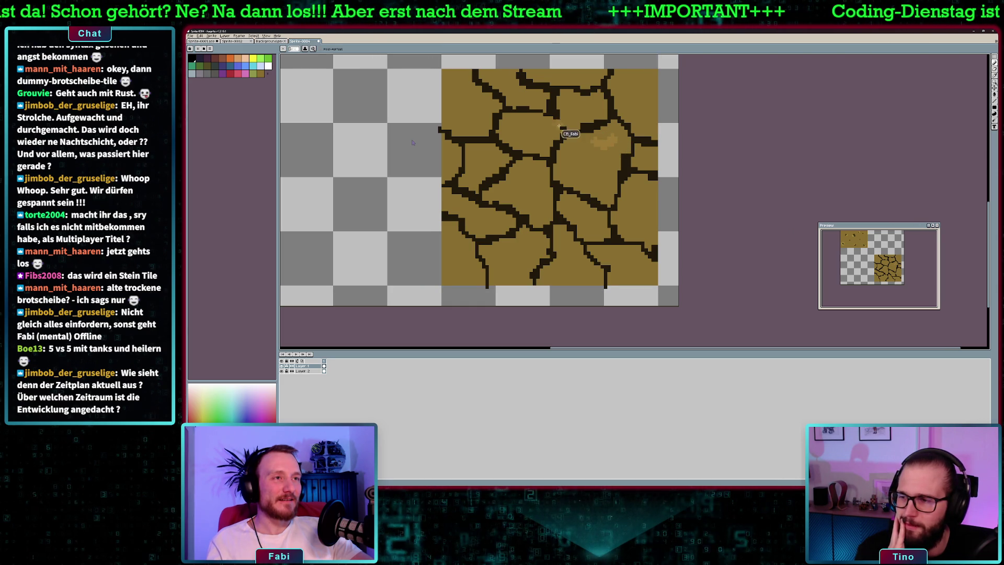
{"action": "scroll", "coordinate": [412, 142], "scroll_direction": "down", "scroll_amount": 1}
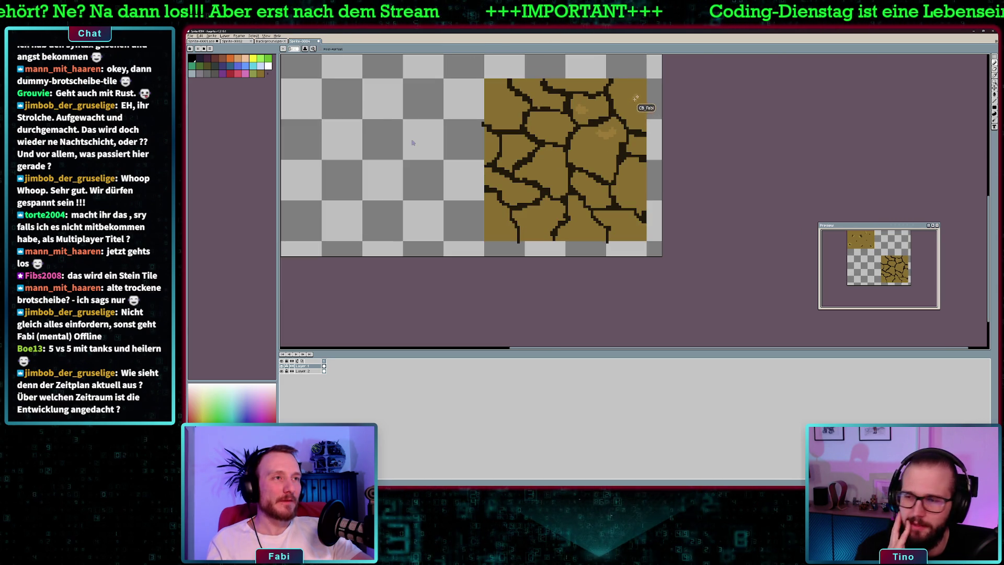
Zoom out to see the whole sprite, then back in on the cracked stone tile.
{"action": "scroll", "coordinate": [411, 151], "scroll_direction": "up", "scroll_amount": 2}
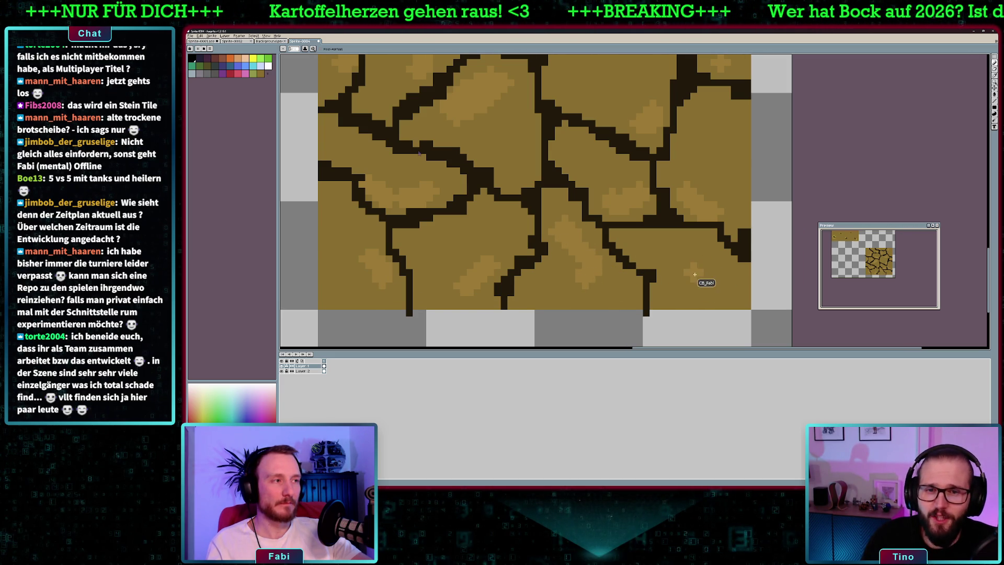
{"action": "key", "text": "minus"}
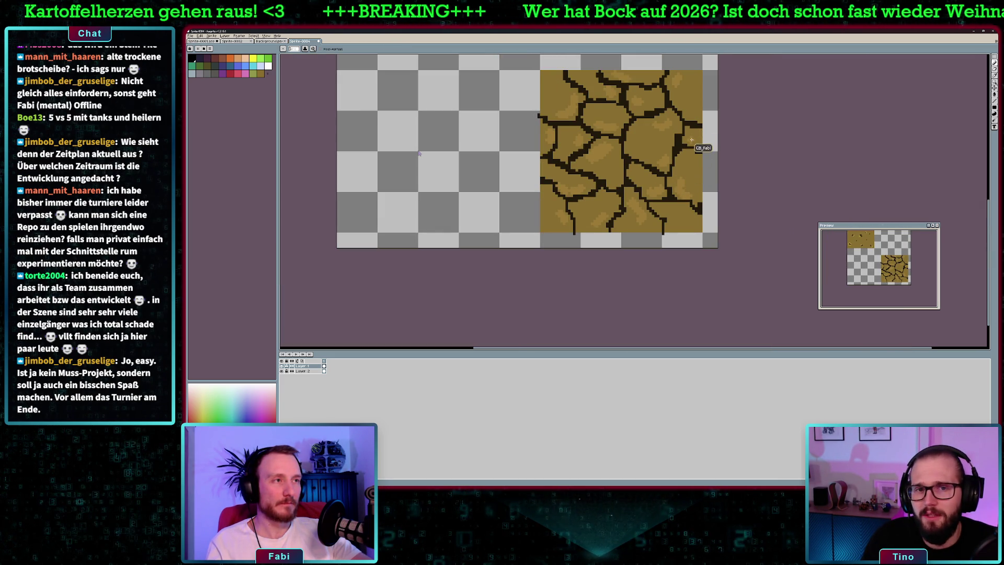
{"action": "key", "text": "plus"}
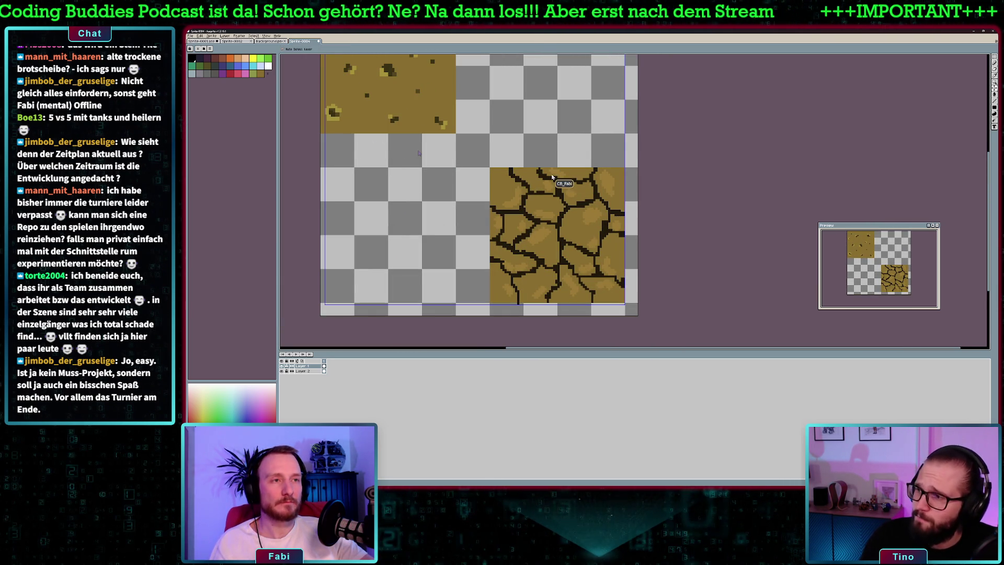
Save the sprite as Tiles.aseprite.
{"action": "key", "text": "ctrl+s"}
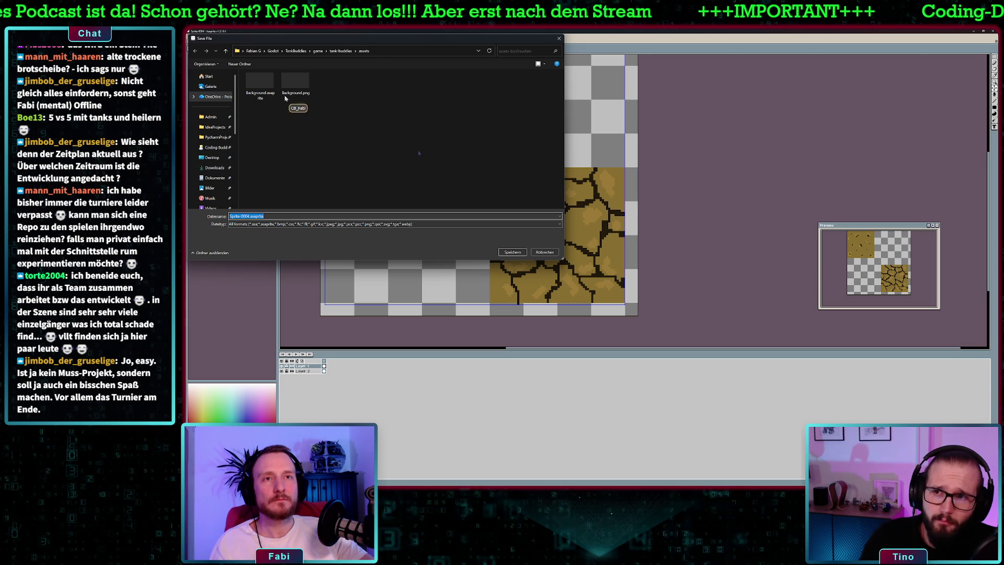
{"action": "left_click", "coordinate": [252, 216]}
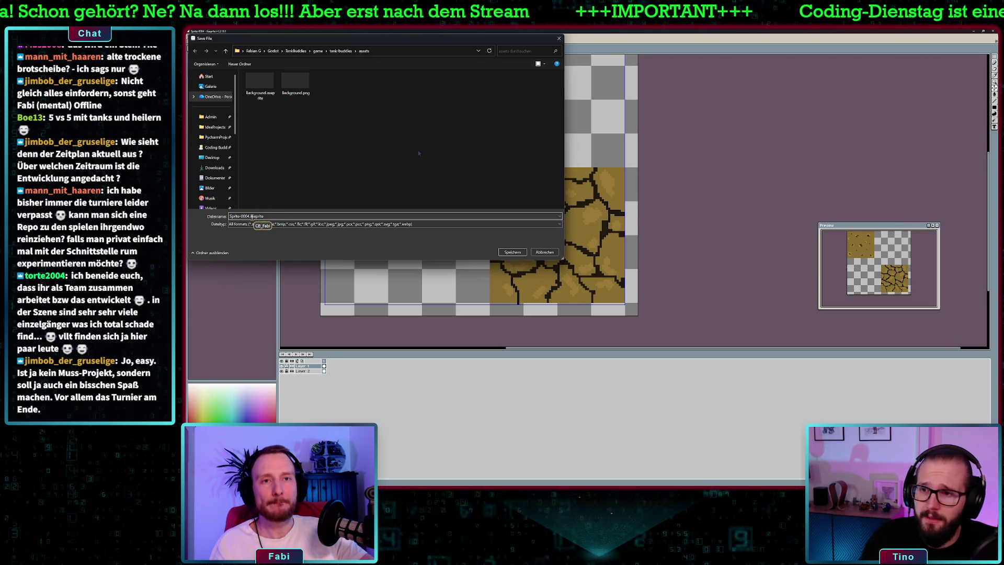
{"action": "key", "text": "BackSpace"}
{"action": "key", "text": "BackSpace"}
{"action": "key", "text": "BackSpace"}
{"action": "key", "text": "BackSpace"}
{"action": "key", "text": "BackSpace"}
{"action": "key", "text": "BackSpace"}
{"action": "type", "text": "Tiles"}
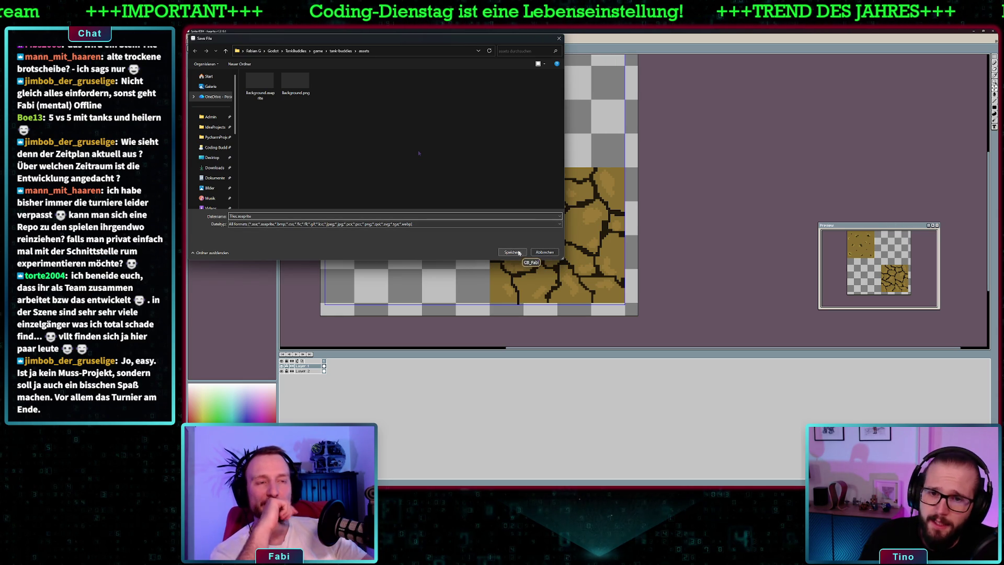
{"action": "left_click", "coordinate": [512, 252]}
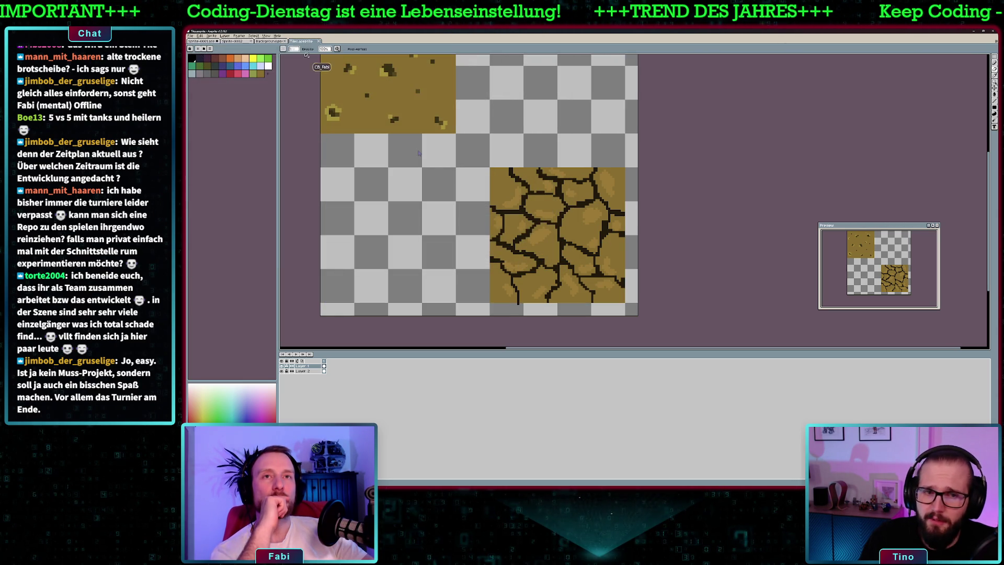
Save a copy of the sprite as Tiles.png.
{"action": "left_click", "coordinate": [194, 36]}
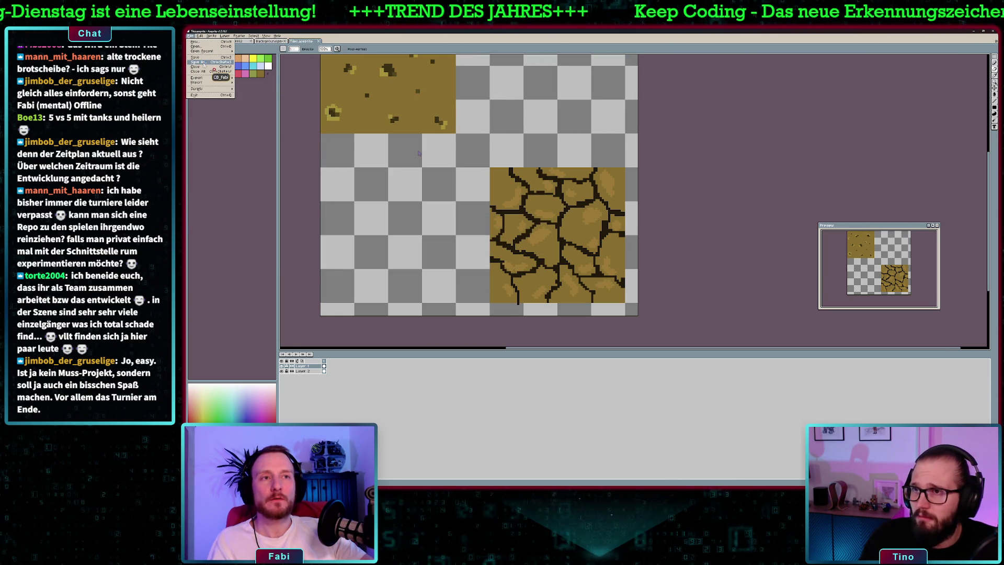
{"action": "left_click", "coordinate": [202, 62]}
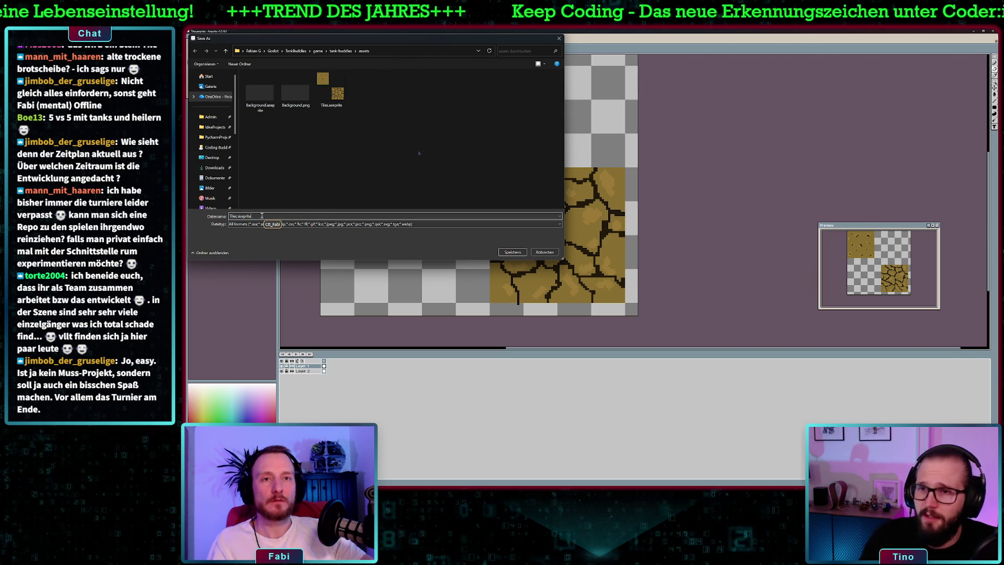
{"action": "key", "text": "BackSpace"}
{"action": "key", "text": "BackSpace"}
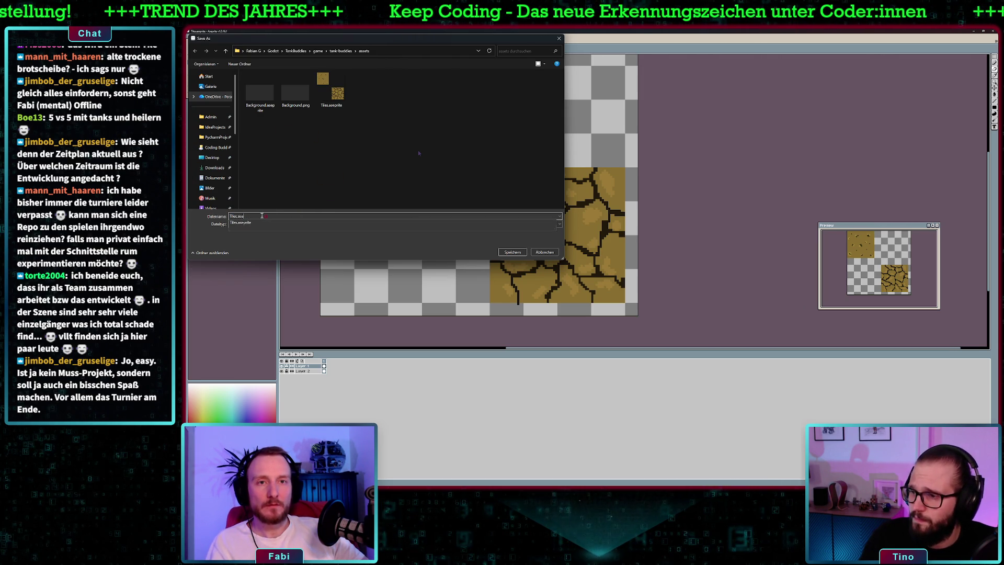
{"action": "type", "text": "png"}
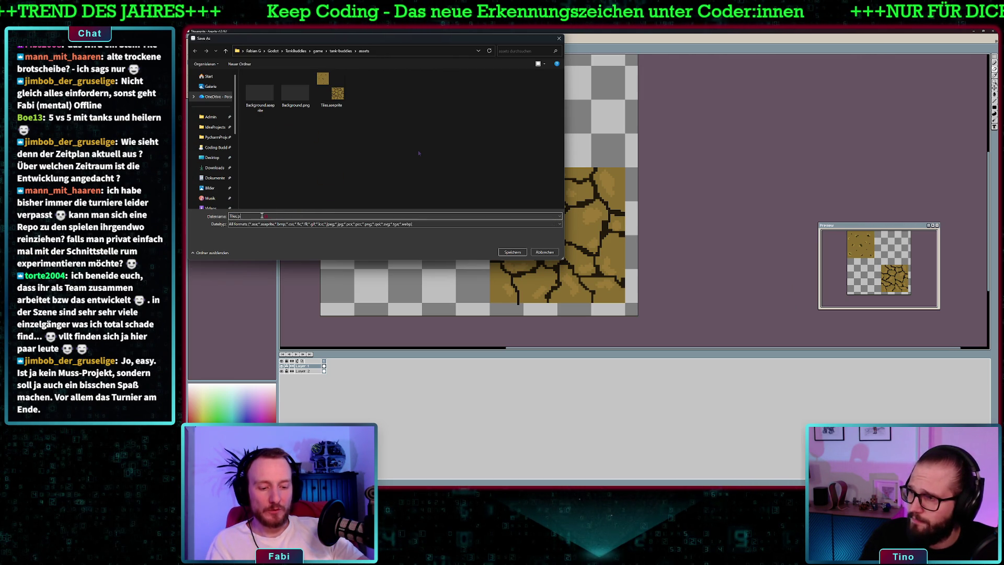
{"action": "key", "text": "Return"}
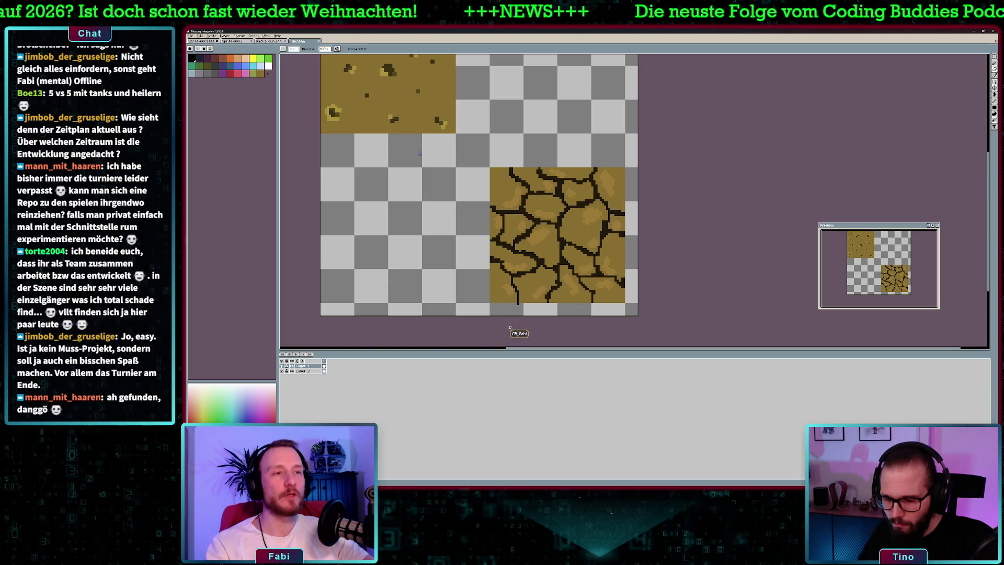
Re-save Tiles.png, overwriting the existing file, and switch to Godot.
{"action": "scroll", "coordinate": [507, 325], "scroll_direction": "up", "scroll_amount": 2}
{"action": "scroll", "coordinate": [511, 279], "scroll_direction": "down", "scroll_amount": 2}
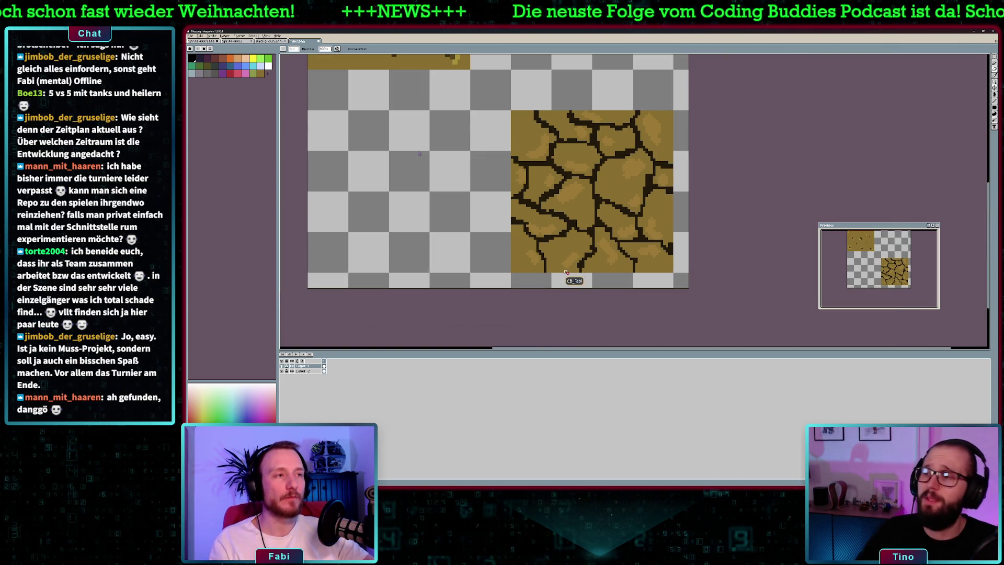
{"action": "left_click", "coordinate": [192, 36]}
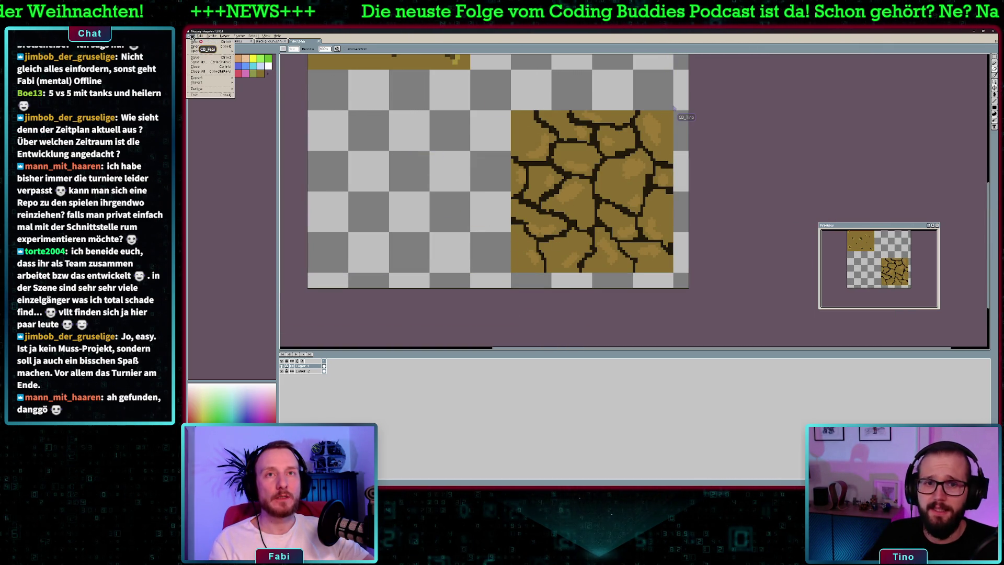
{"action": "left_click", "coordinate": [199, 62]}
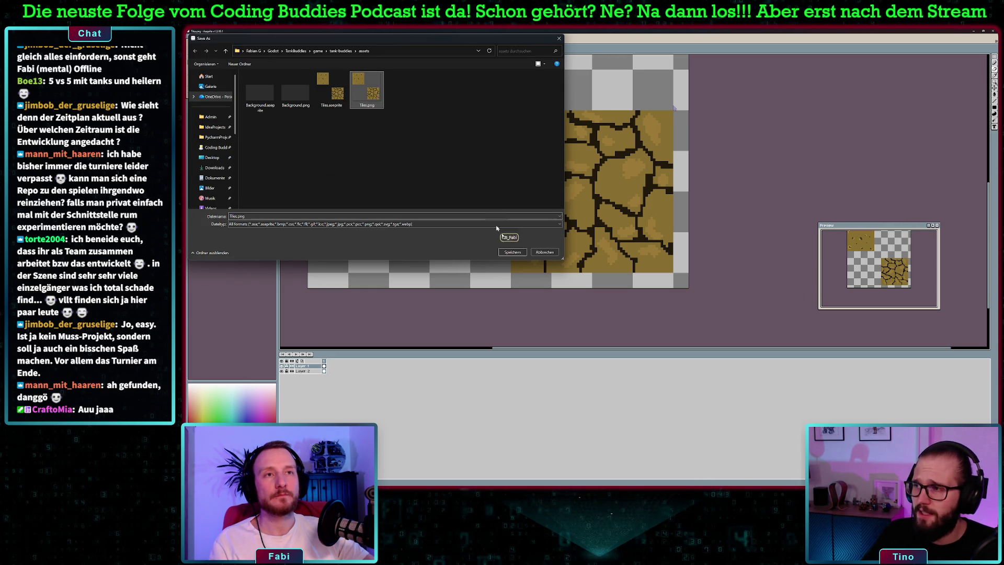
{"action": "left_click", "coordinate": [513, 252]}
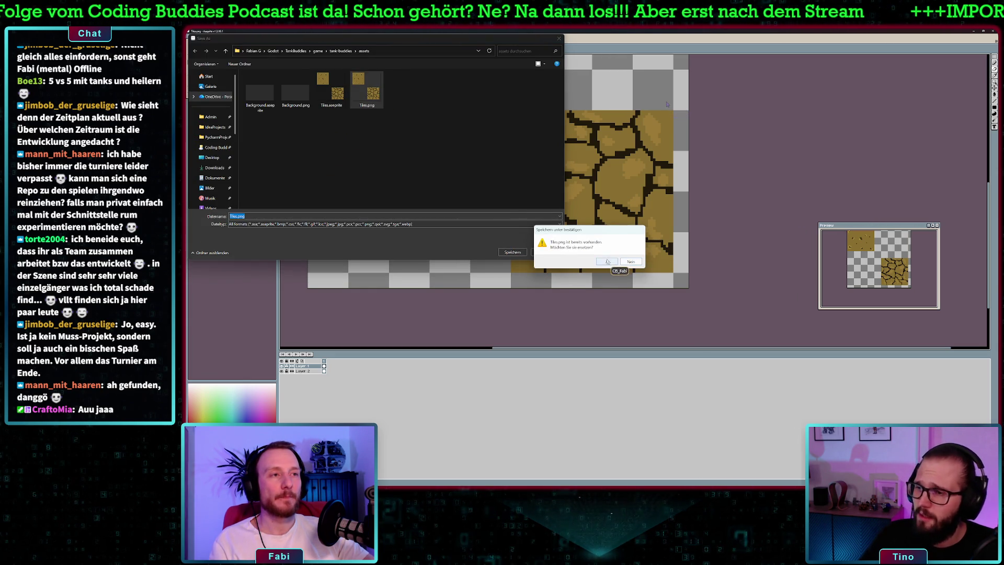
{"action": "left_click", "coordinate": [607, 261]}
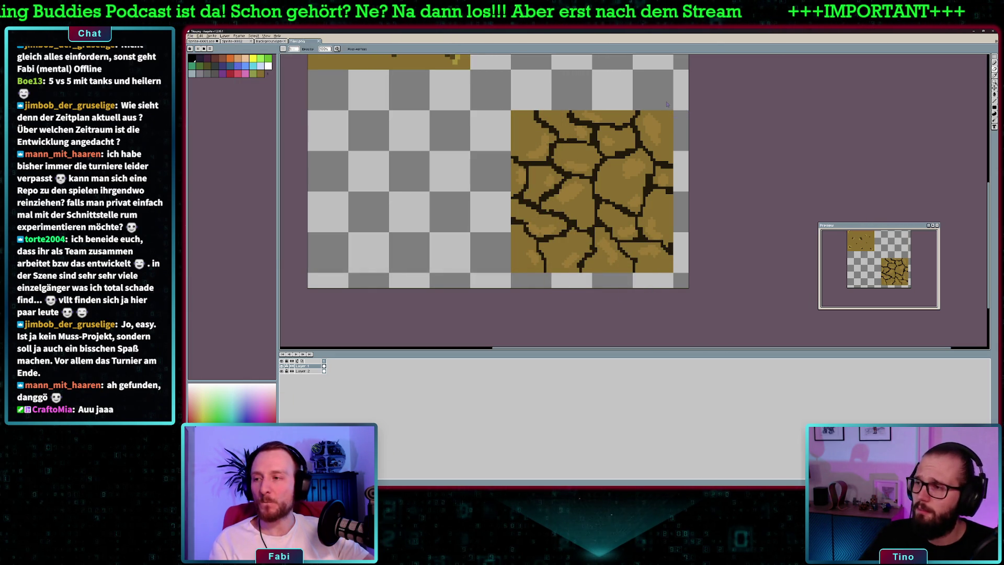
{"action": "key", "text": "alt+Tab"}
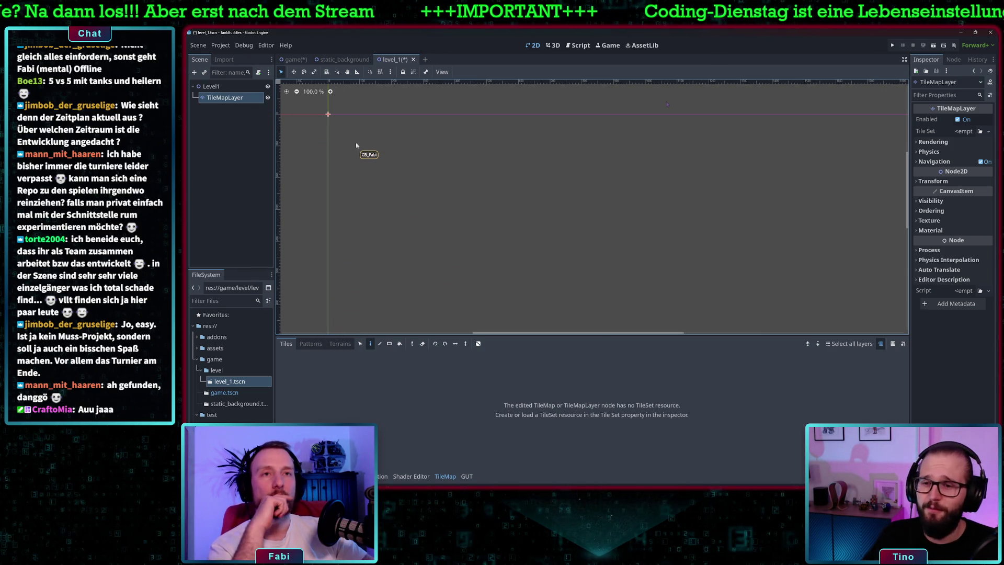
Give the TileMapLayer a new empty TileSet in the Inspector.
{"action": "scroll", "coordinate": [356, 145], "scroll_direction": "down", "scroll_amount": 1}
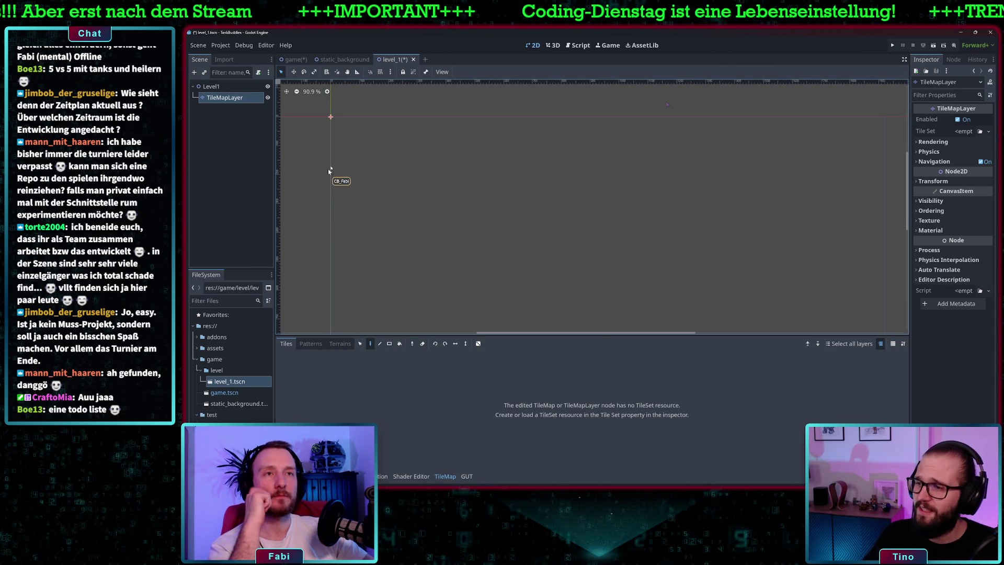
{"action": "scroll", "coordinate": [396, 138], "scroll_direction": "down", "scroll_amount": 4}
{"action": "left_click_drag", "start_coordinate": [659, 275], "coordinate": [642, 220]}
{"action": "left_click_drag", "start_coordinate": [523, 144], "coordinate": [527, 158]}
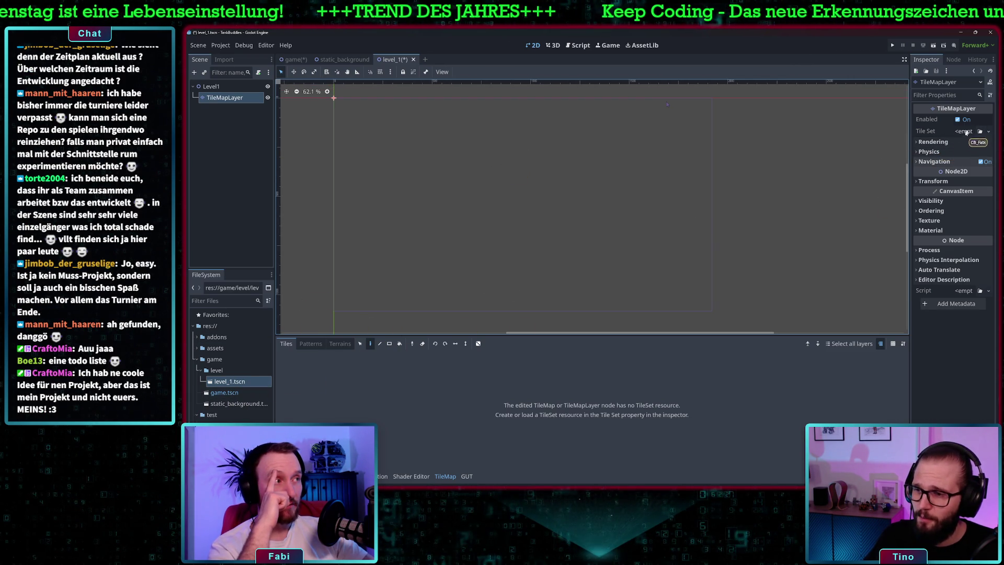
{"action": "left_click", "coordinate": [987, 131]}
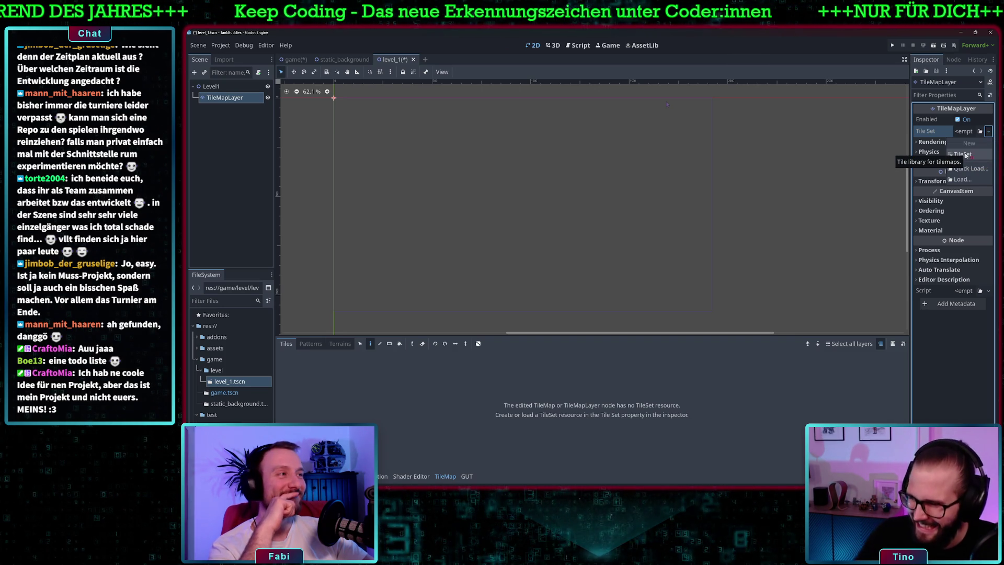
{"action": "left_click", "coordinate": [965, 155]}
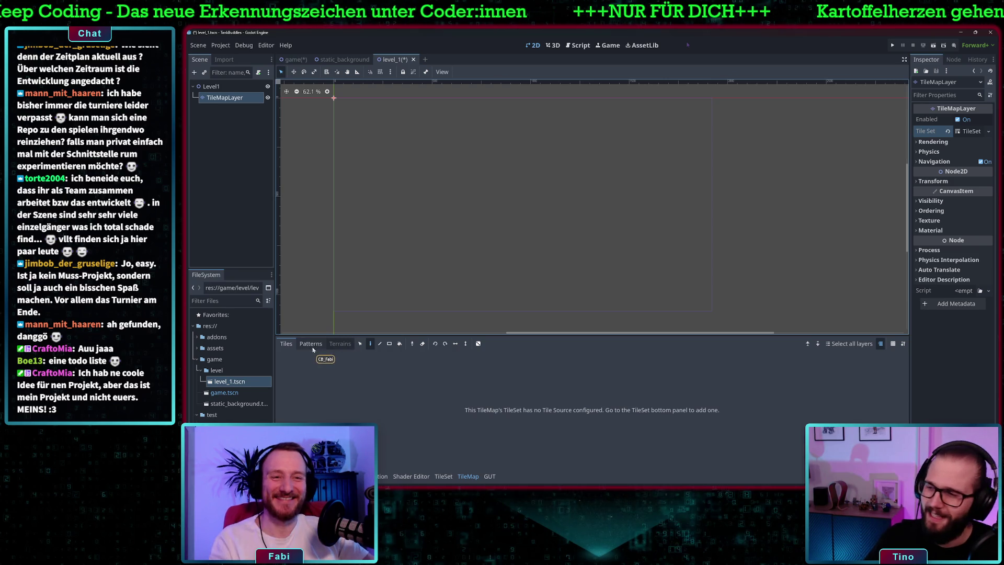
Select Tiles.png in the assets folder and bring up the TileSet editor panel.
{"action": "left_click", "coordinate": [311, 343]}
{"action": "left_click", "coordinate": [286, 344]}
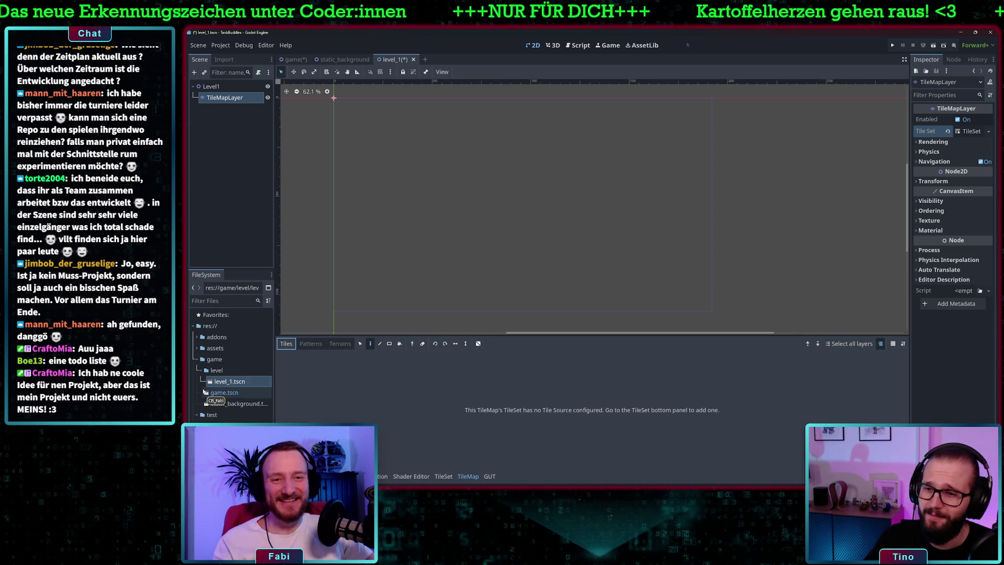
{"action": "left_click", "coordinate": [197, 348]}
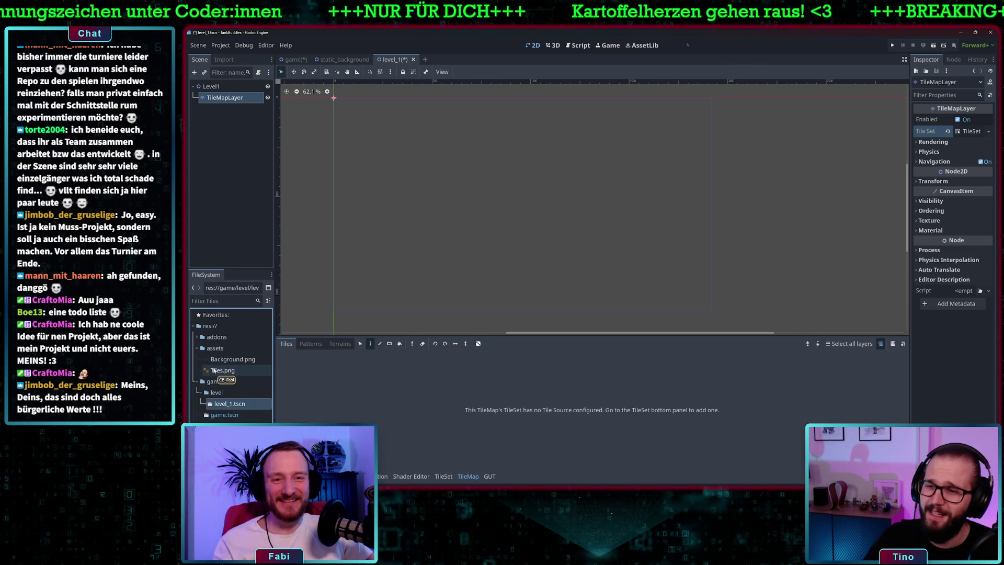
{"action": "left_click", "coordinate": [221, 370]}
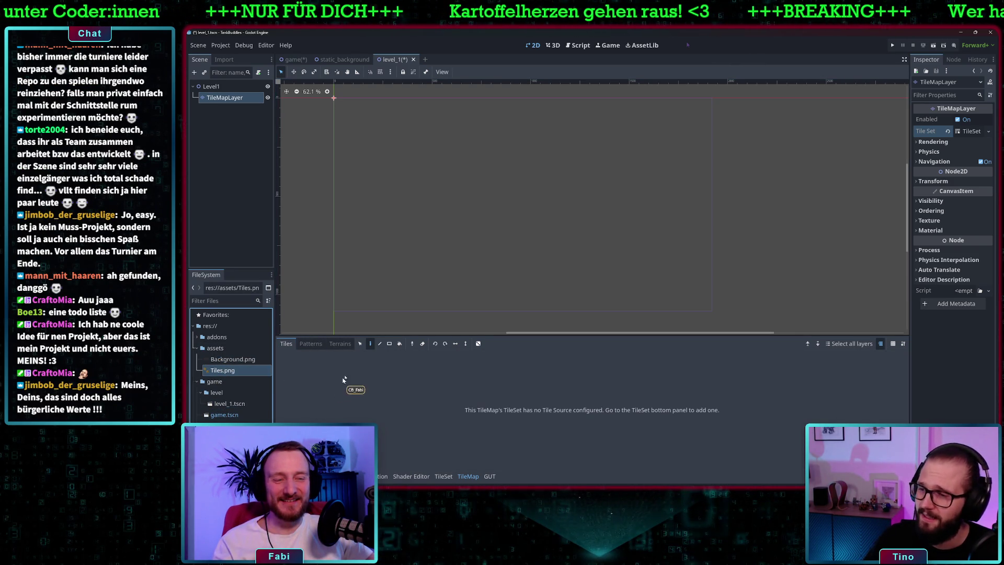
{"action": "left_click", "coordinate": [443, 477]}
Add Tiles.png as a TileSet atlas source with auto-created tiles.
{"action": "left_click_drag", "start_coordinate": [222, 370], "coordinate": [337, 383]}
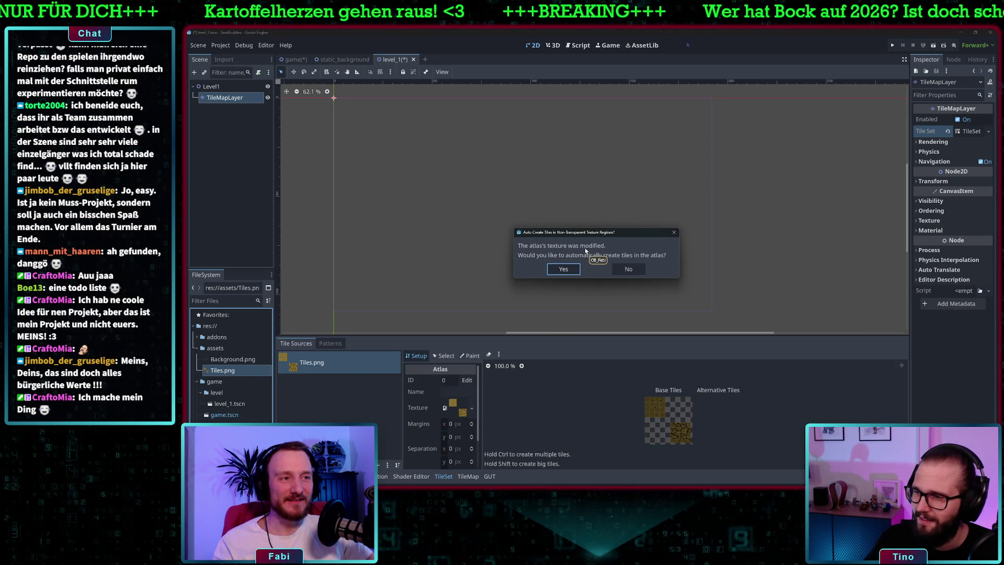
{"action": "left_click", "coordinate": [565, 270]}
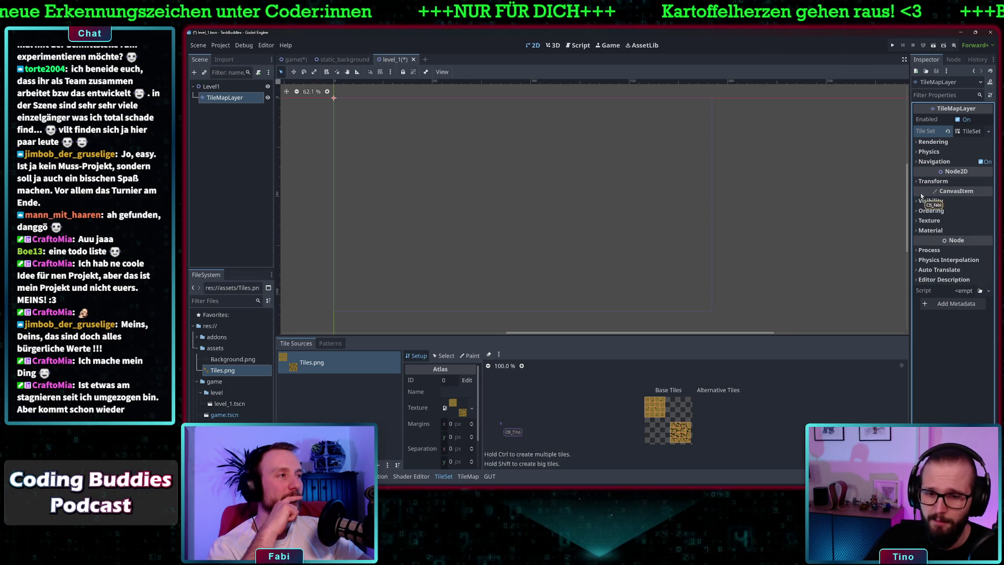
{"action": "left_click", "coordinate": [918, 250]}
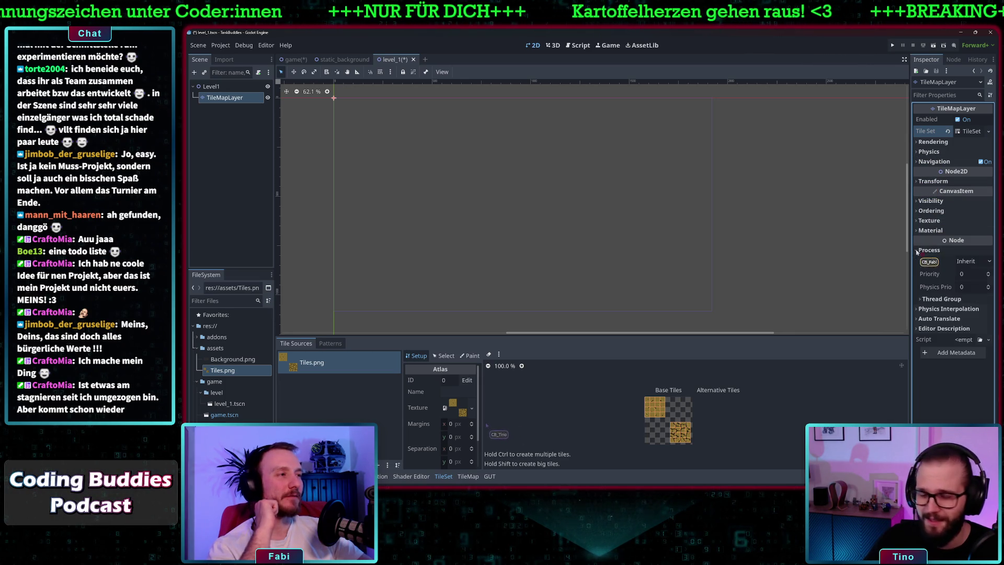
{"action": "left_click", "coordinate": [468, 476]}
{"action": "left_click", "coordinate": [918, 250]}
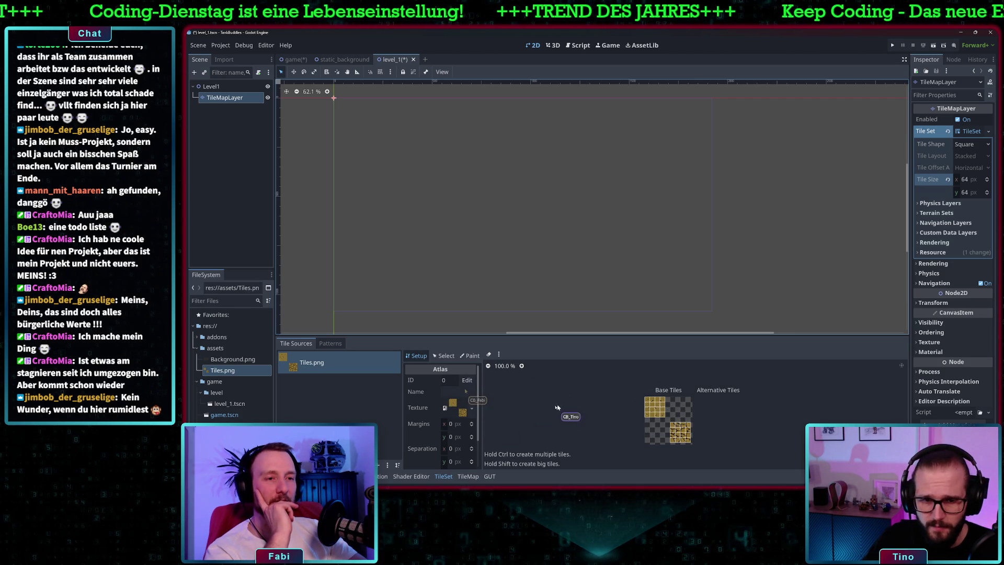
{"action": "left_click", "coordinate": [447, 356]}
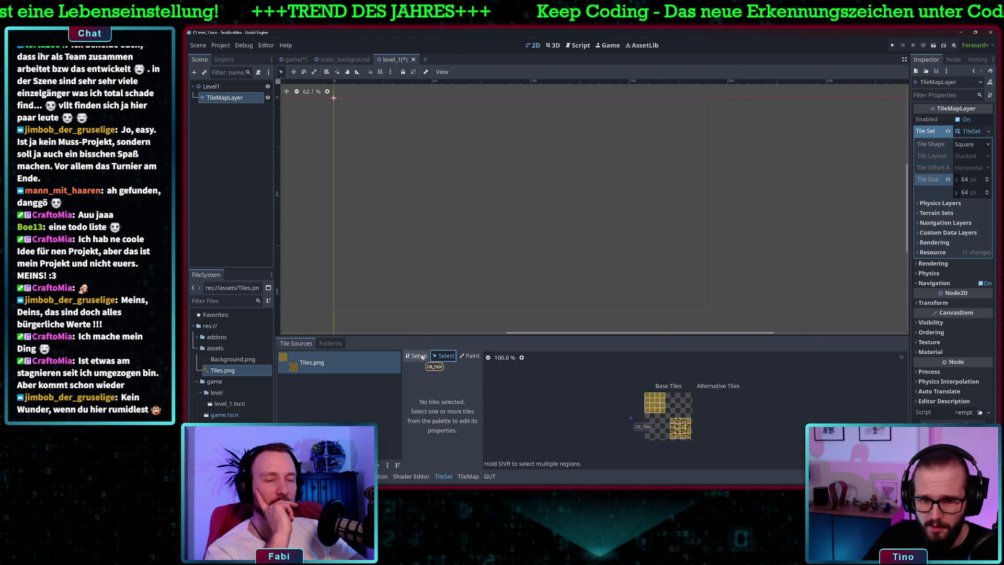
Set the Tiles.png atlas texture region to 64 × 64 px.
{"action": "left_click", "coordinate": [422, 358]}
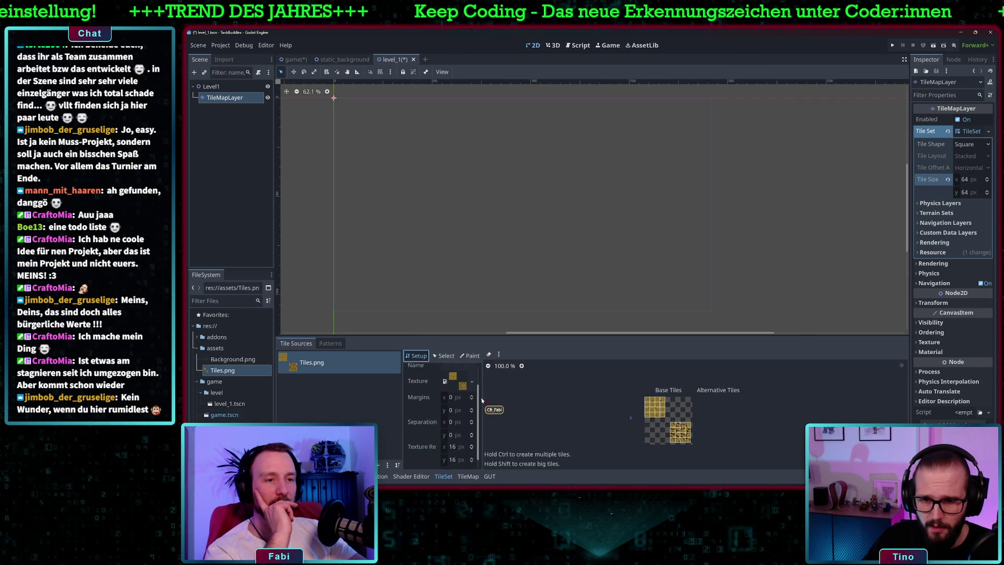
{"action": "left_click", "coordinate": [459, 437]}
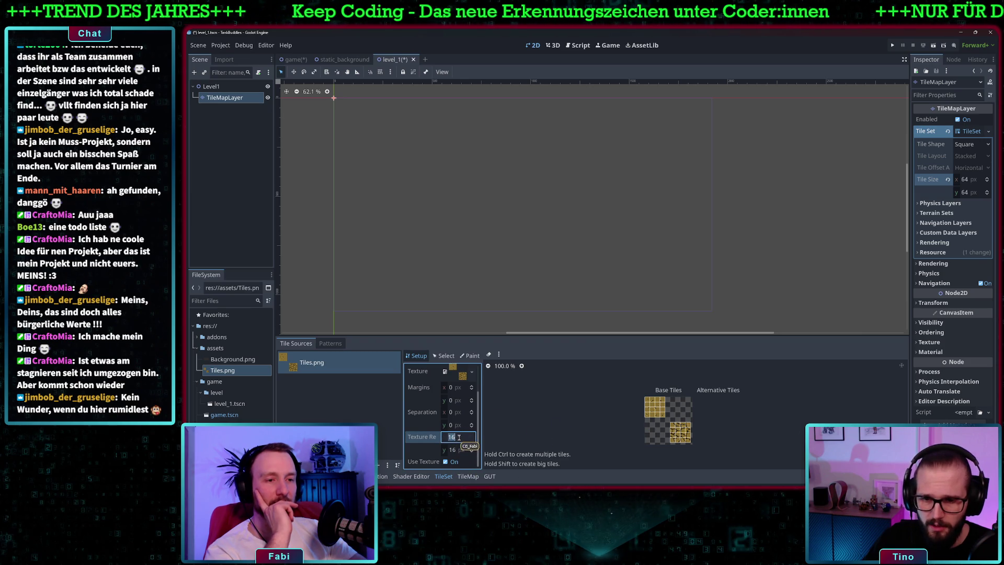
{"action": "type", "text": "64"}
{"action": "left_click", "coordinate": [453, 451]}
{"action": "type", "text": "64"}
{"action": "key", "text": "Return"}
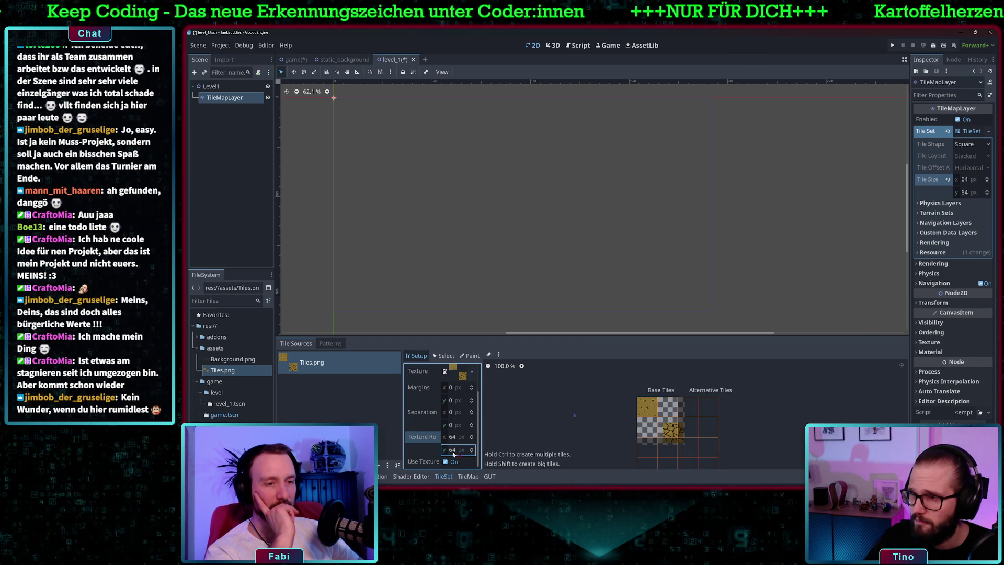
{"action": "scroll", "coordinate": [683, 431], "scroll_direction": "up", "scroll_amount": 1}
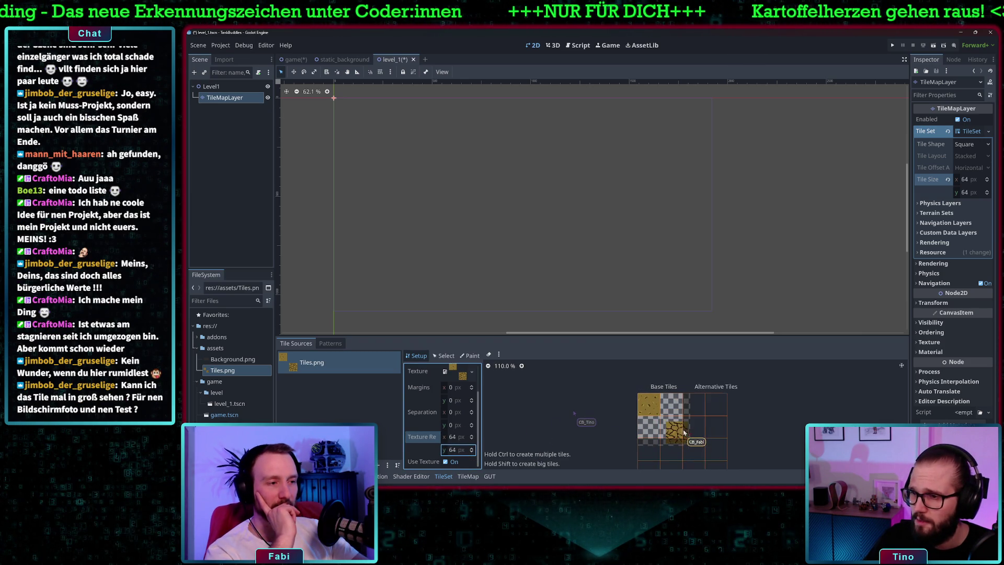
{"action": "scroll", "coordinate": [684, 432], "scroll_direction": "up", "scroll_amount": 4}
{"action": "scroll", "coordinate": [672, 421], "scroll_direction": "down", "scroll_amount": 3}
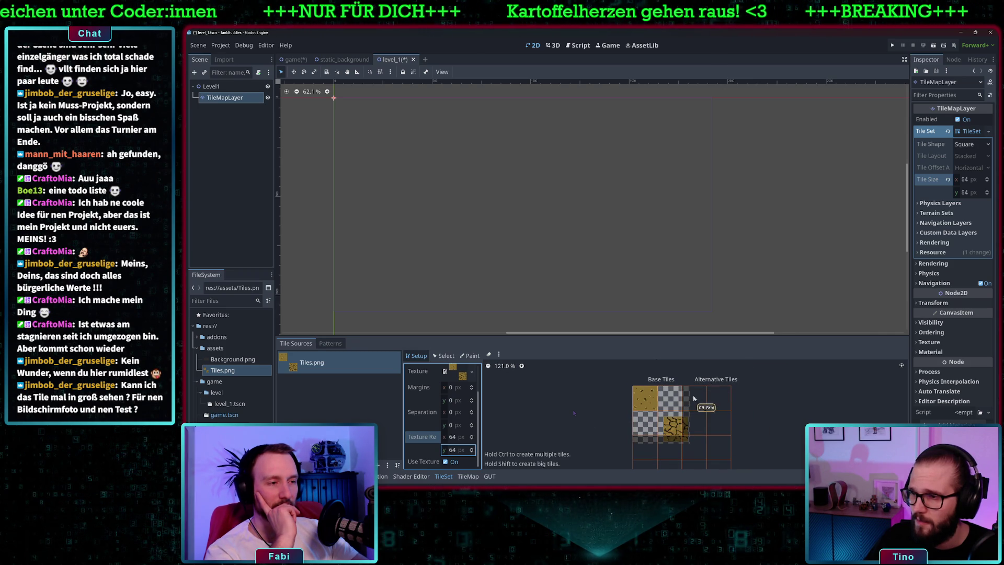